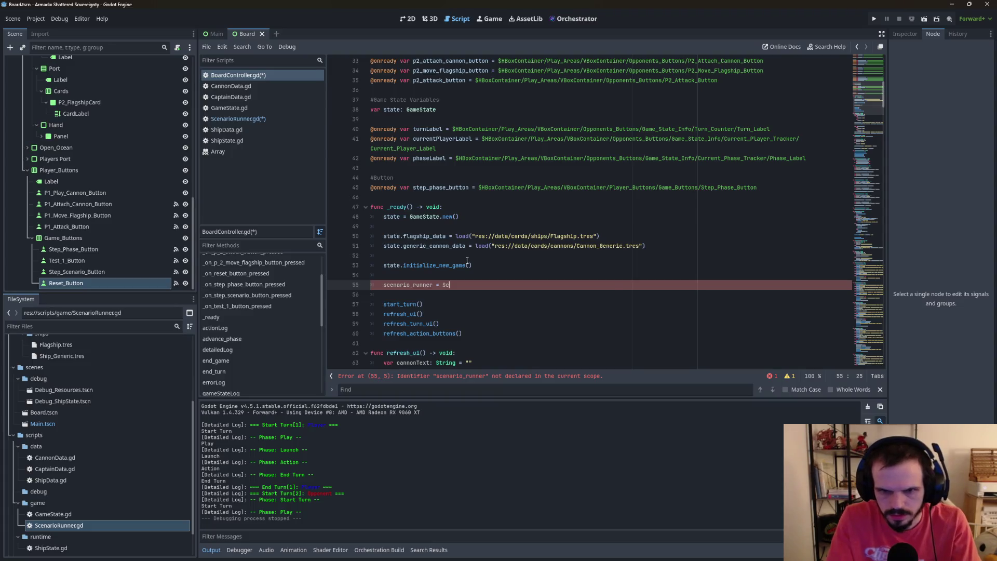
Complete line 55 as scenario_runner = ScenarioRunner.new() using autocomplete, saving along the way.
text(enario)
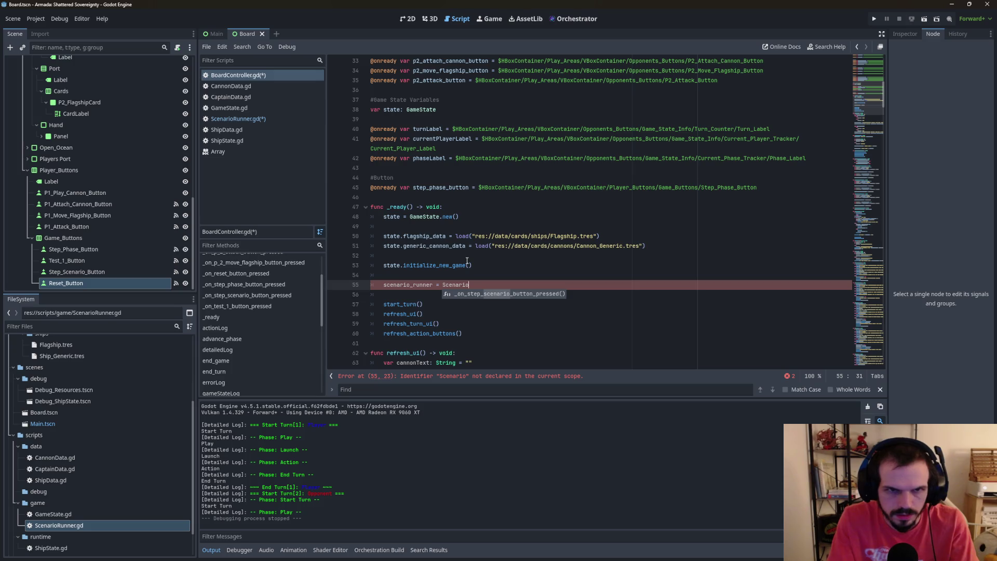
key(ctrl+s)
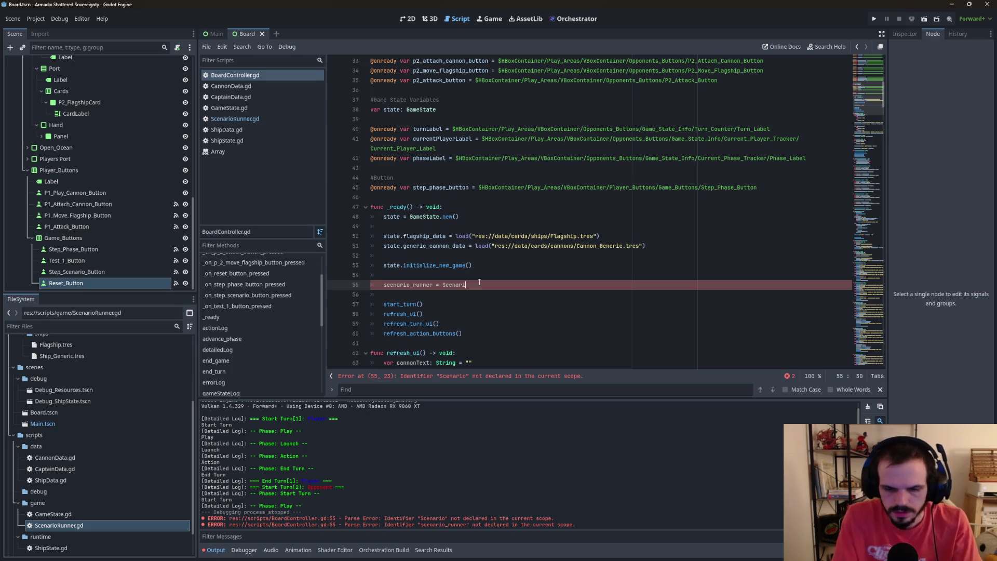
text(oR)
key(Return)
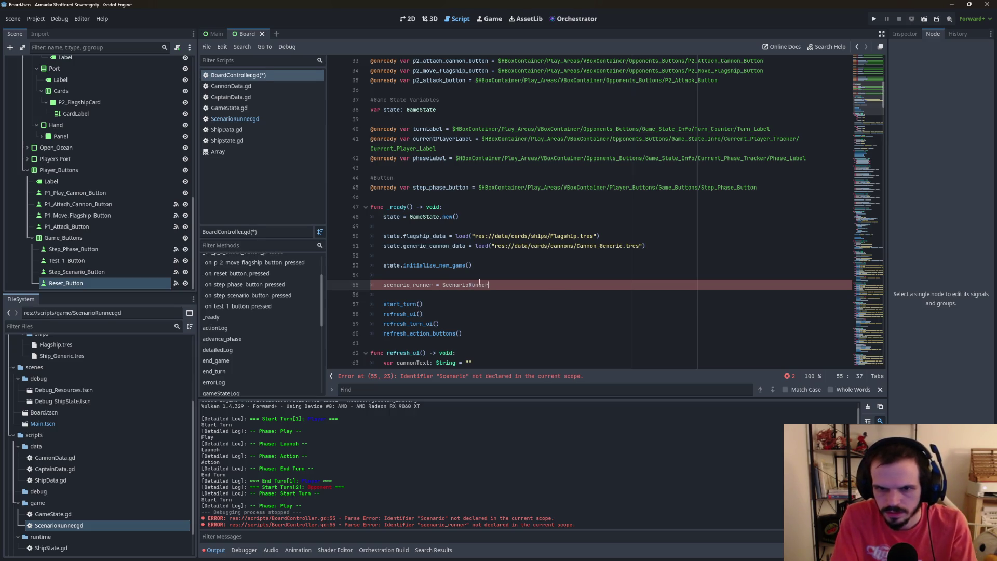
text(.n)
key(Return)
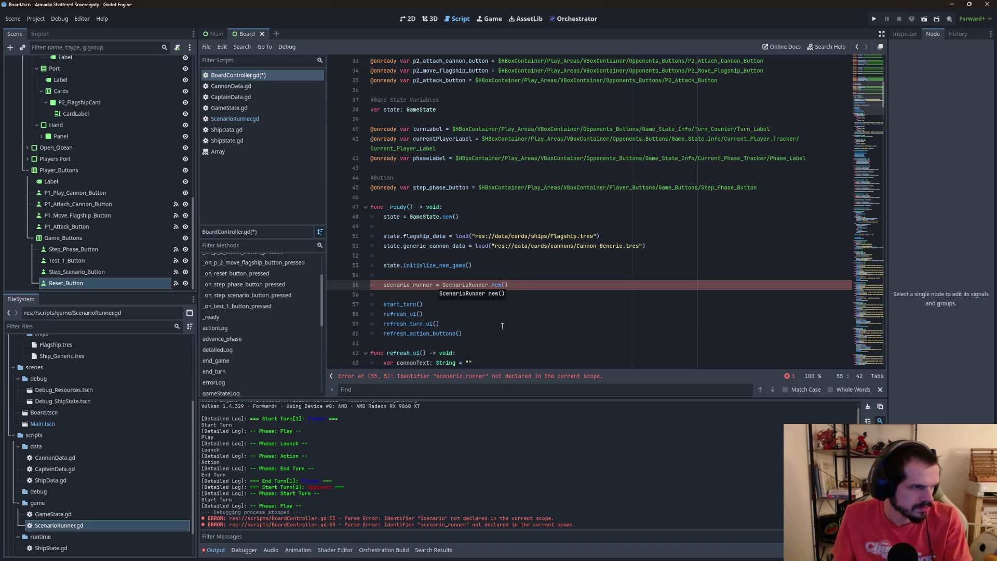
Try a ScenarioRunner.setup line below the assignment, then delete it again.
click(543, 286)
key(Return)
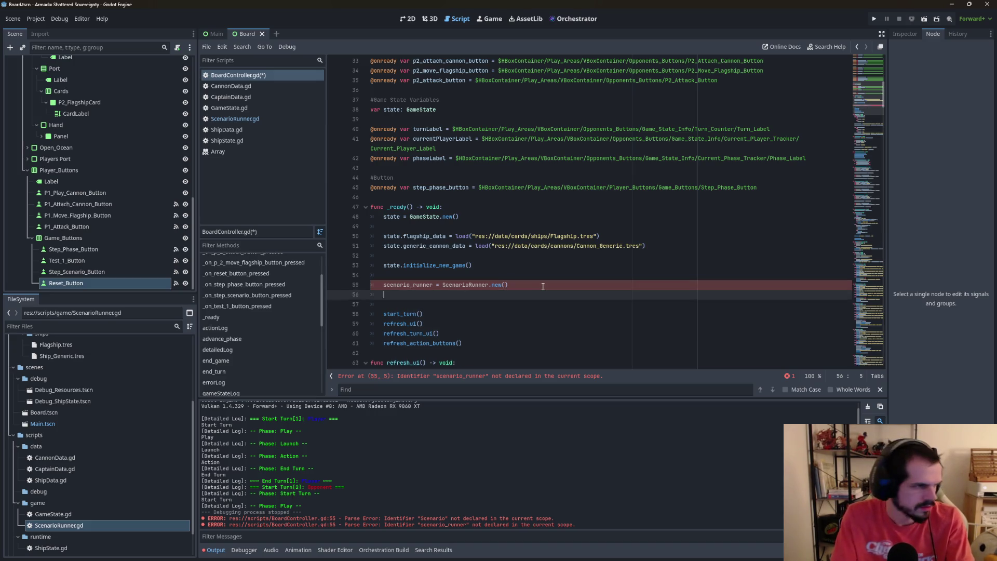
text(sc)
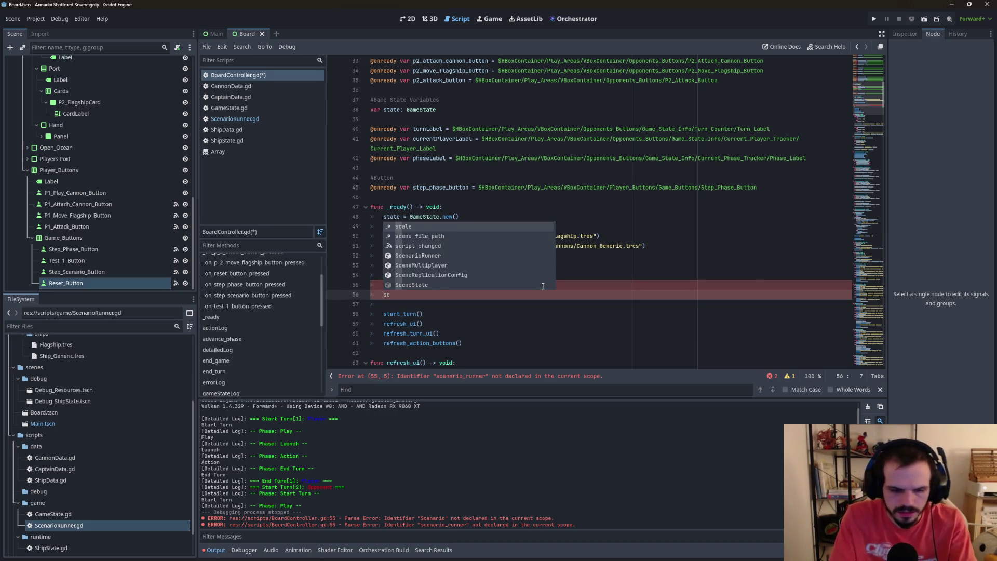
text(enari)
key(Return)
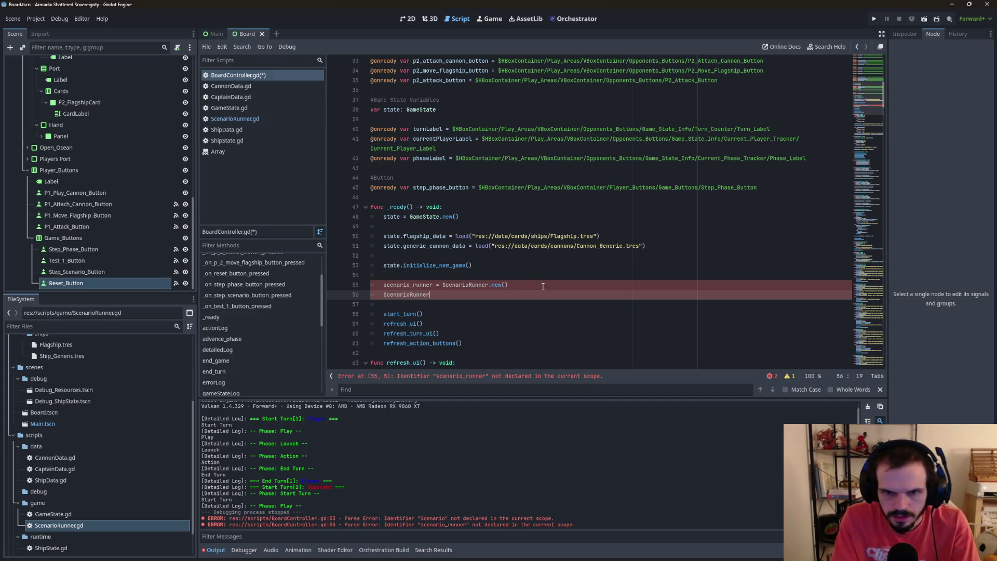
text(.setu)
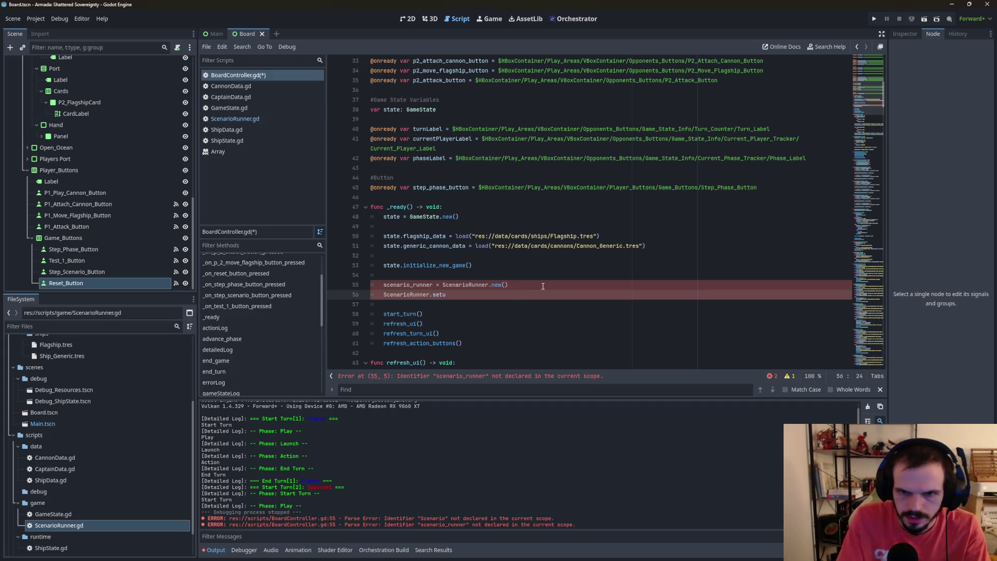
text(p)
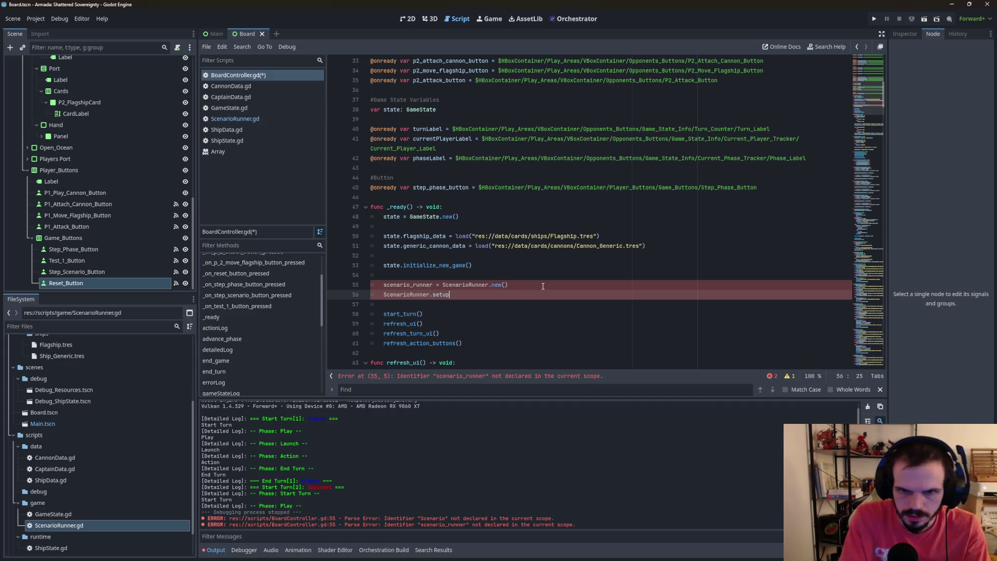
key(BackSpace)
key(BackSpace)
key(BackSpace)
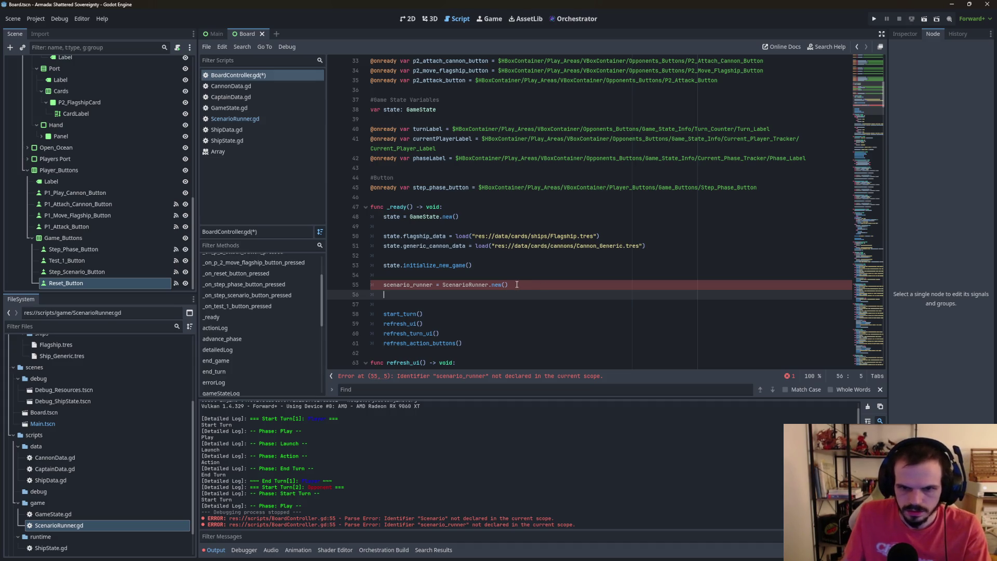
click(386, 287)
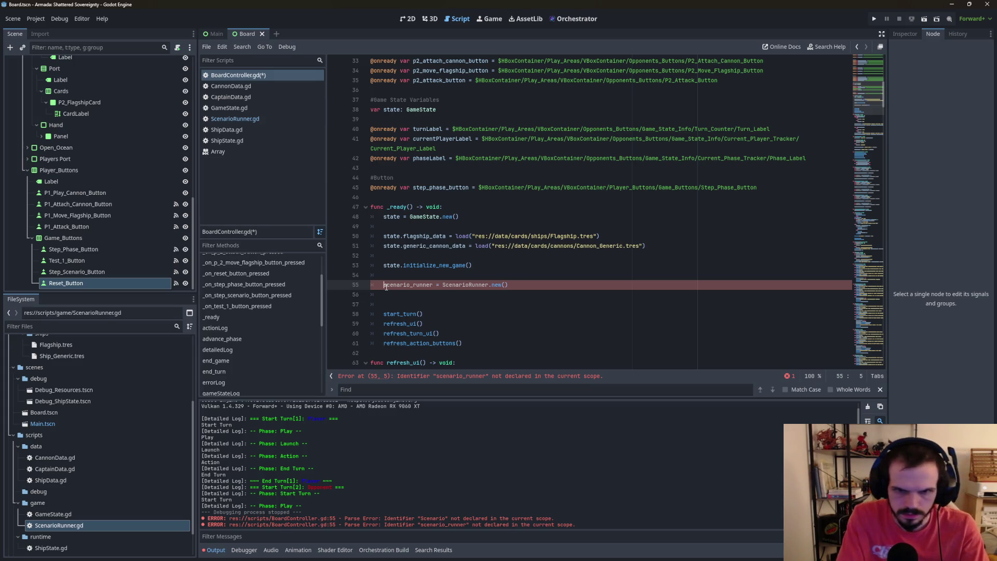
Try and remove a var prefix on scenario_runner, then add blank lines after var state: GameState.
text(var)
click(401, 296)
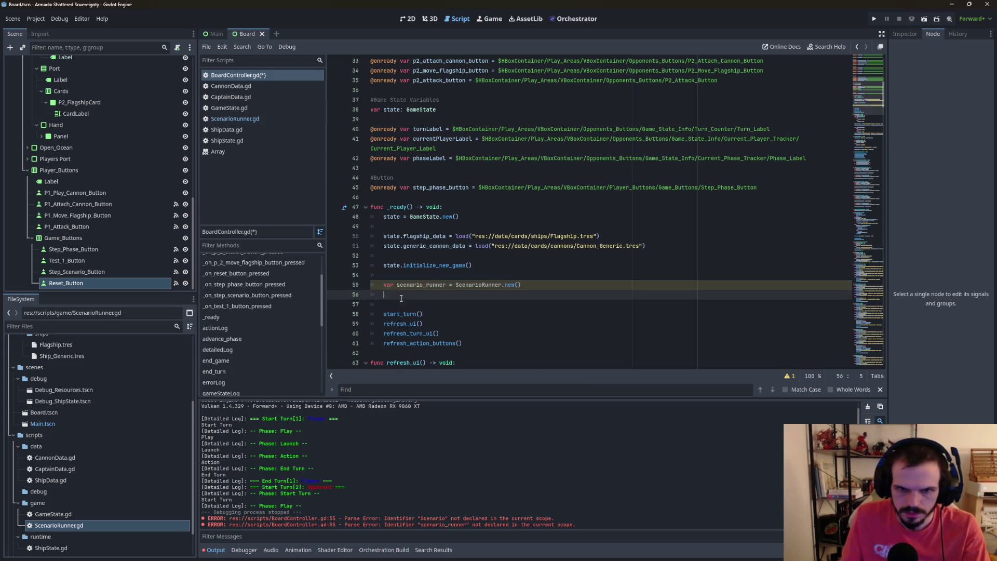
click(446, 286)
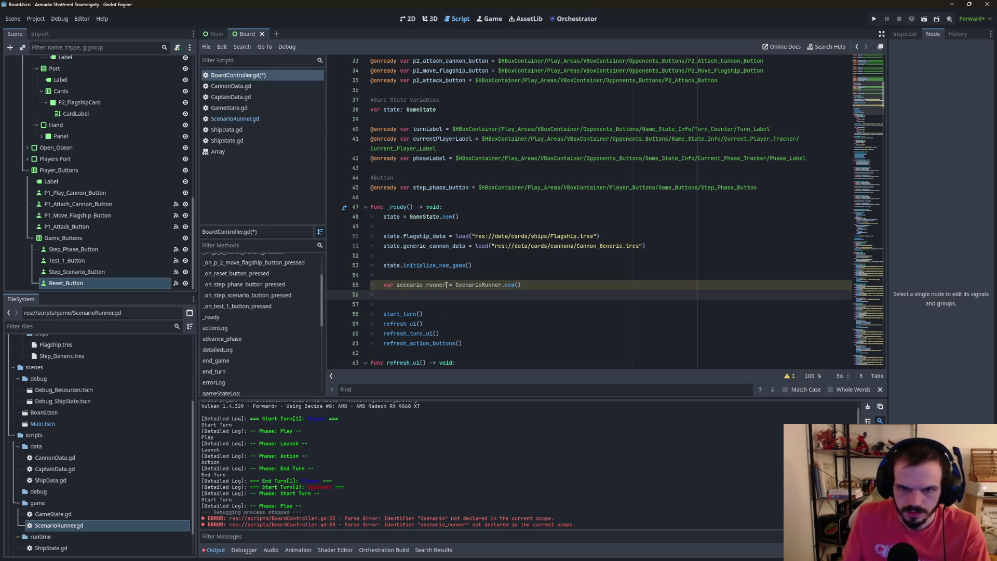
click(433, 277)
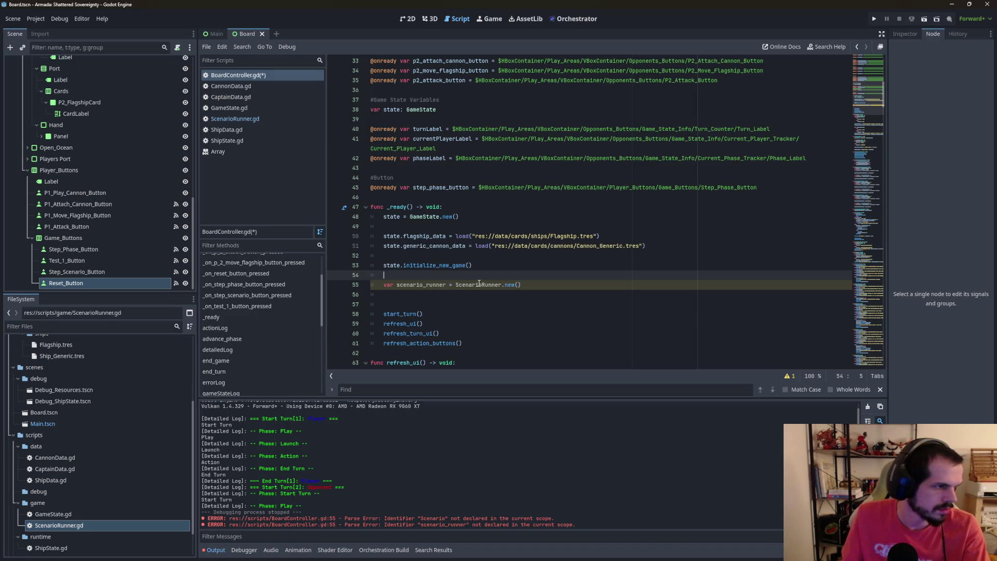
click(398, 284)
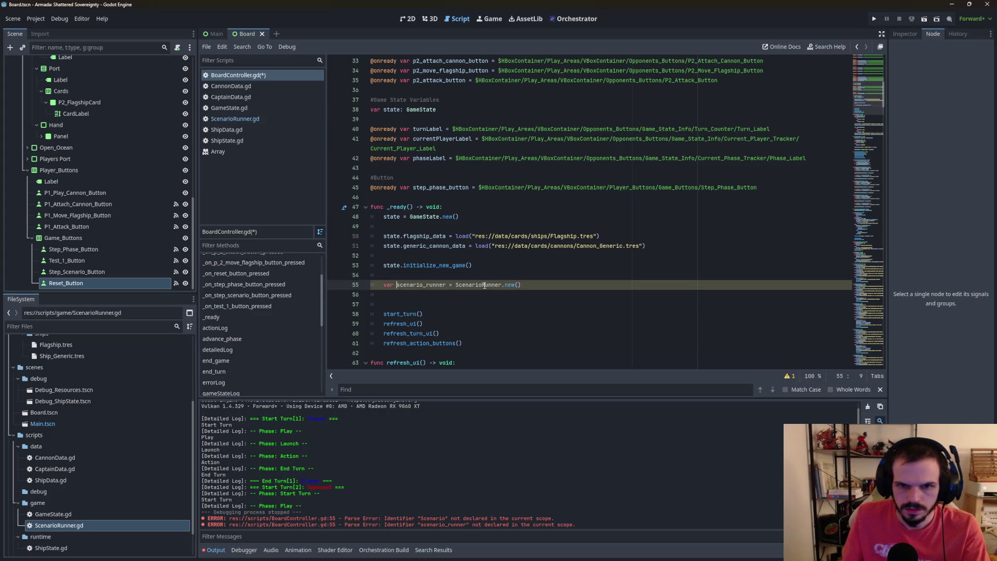
key(BackSpace)
key(BackSpace)
key(BackSpace)
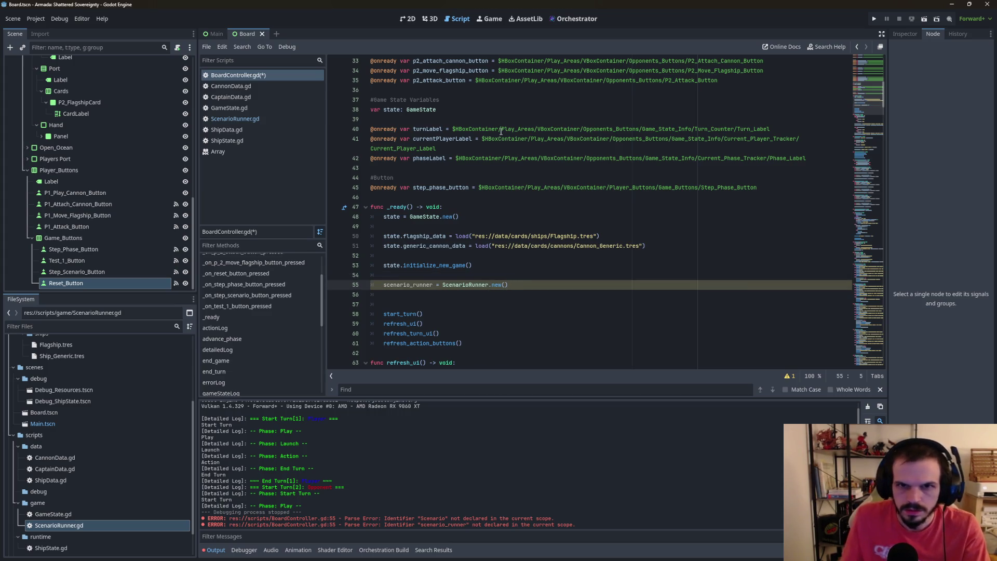
click(556, 109)
key(Return)
key(Return)
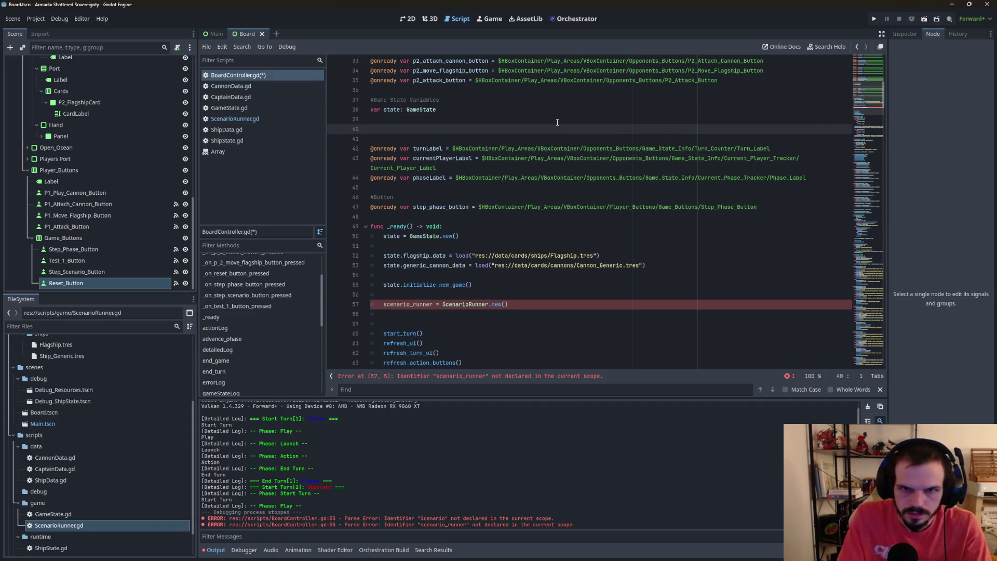
Declare var scenario_runner: ScenarioRunner on line 40, below var state.
text(var )
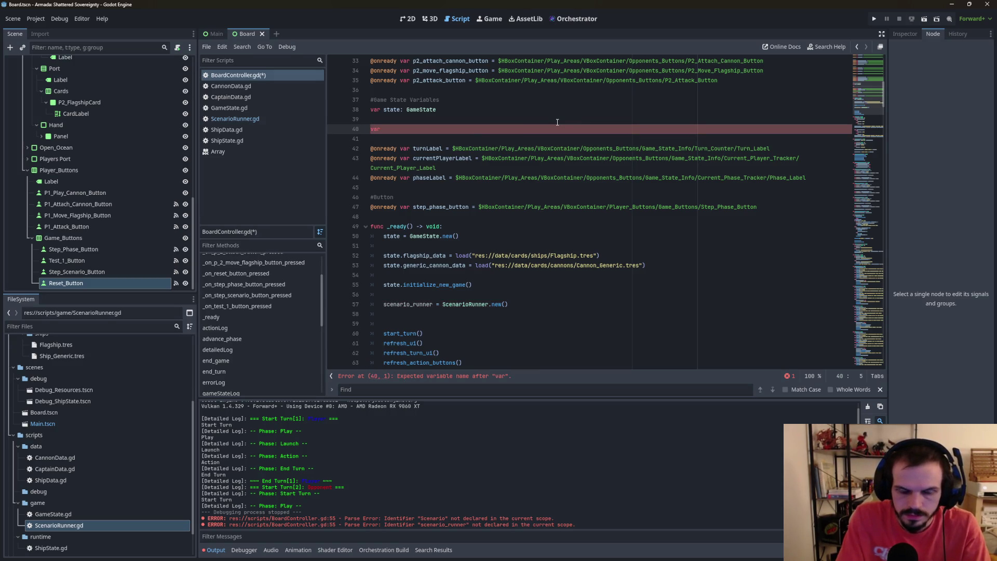
text(scenari)
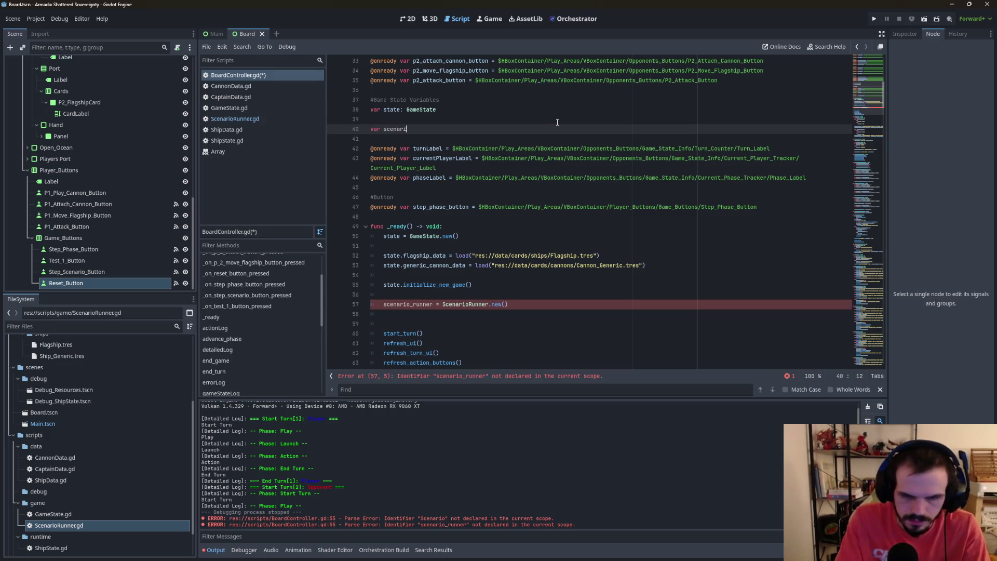
text(o_runner: SCe)
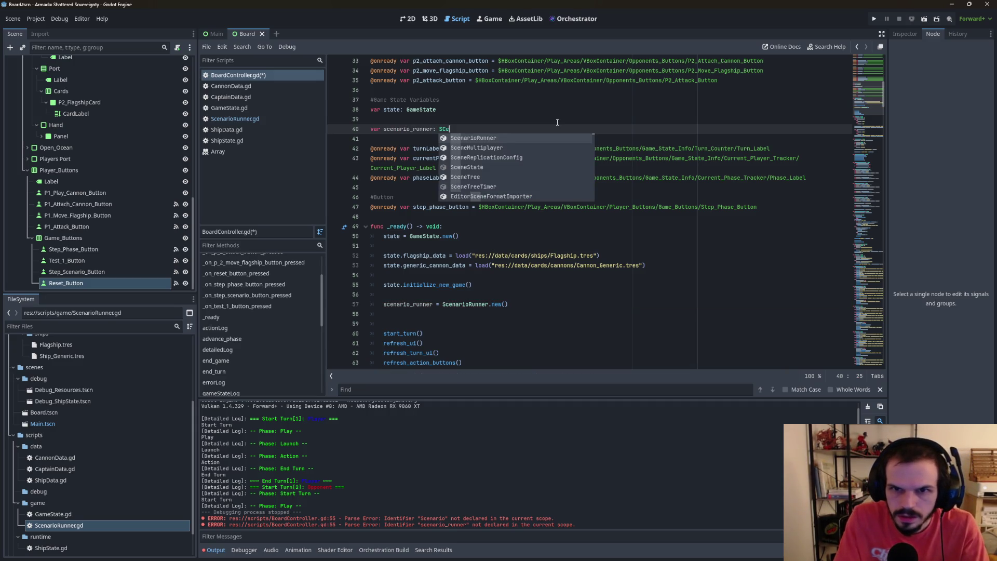
key(Return)
drag(557, 122, 566, 129)
click(539, 313)
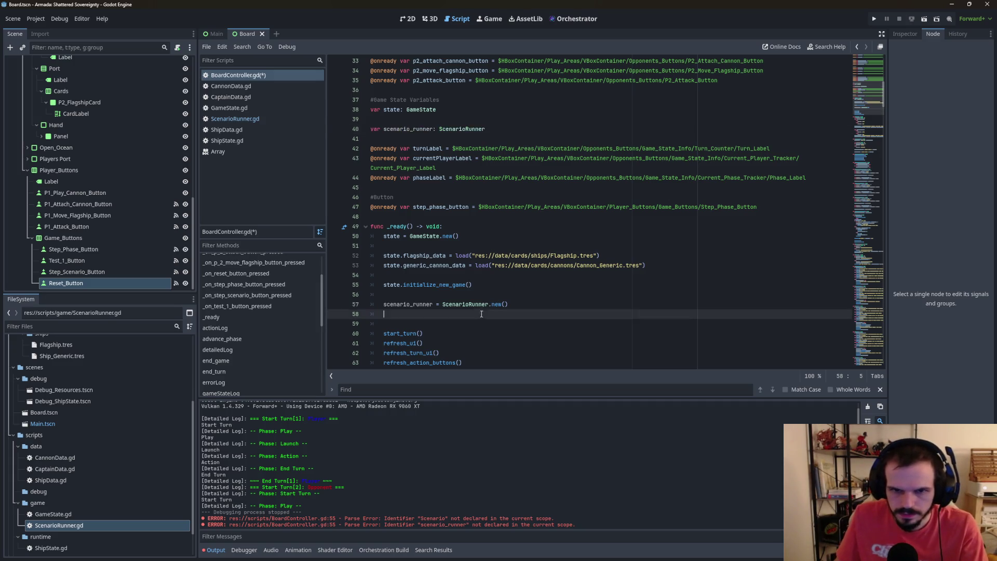
click(539, 303)
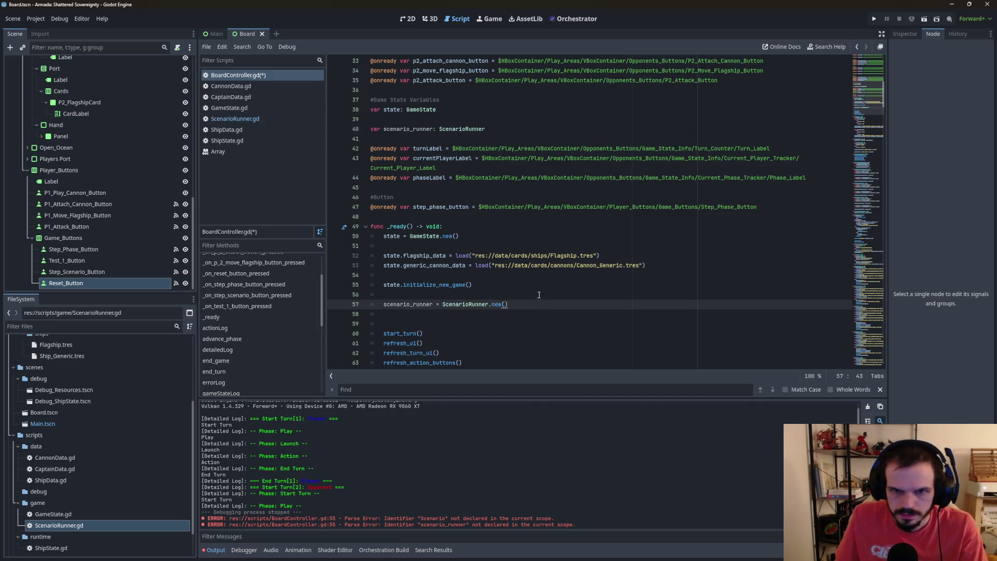
Add scenario_runner.setup(state, scenario_perform_action, step_phase) on line 58 after the new() assignment.
click(415, 322)
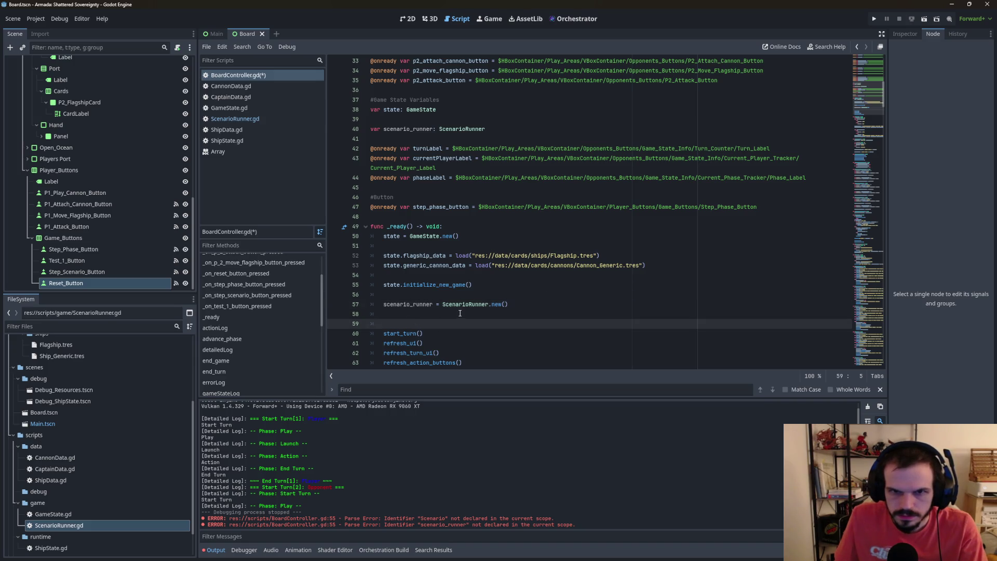
click(459, 313)
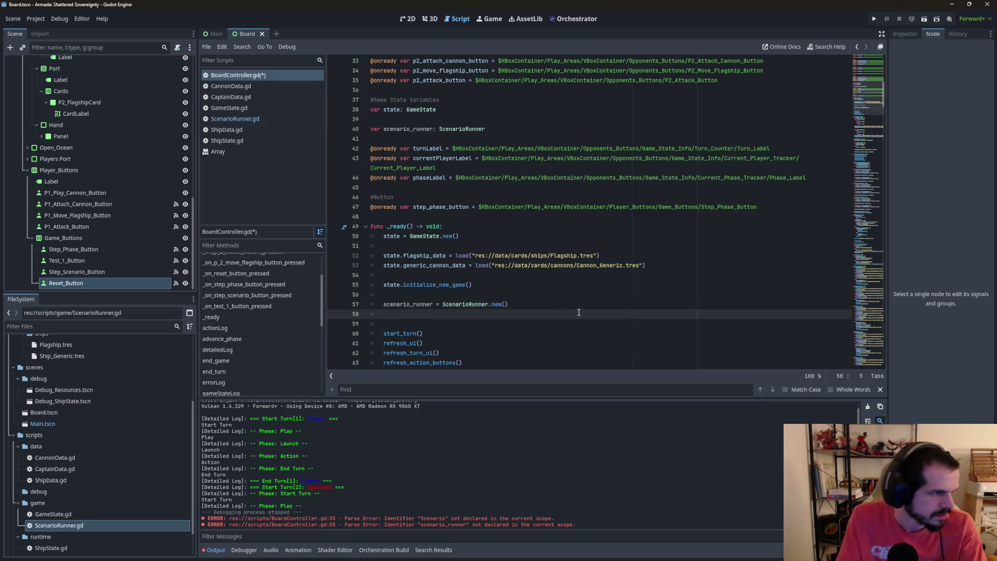
text(s)
key(Return)
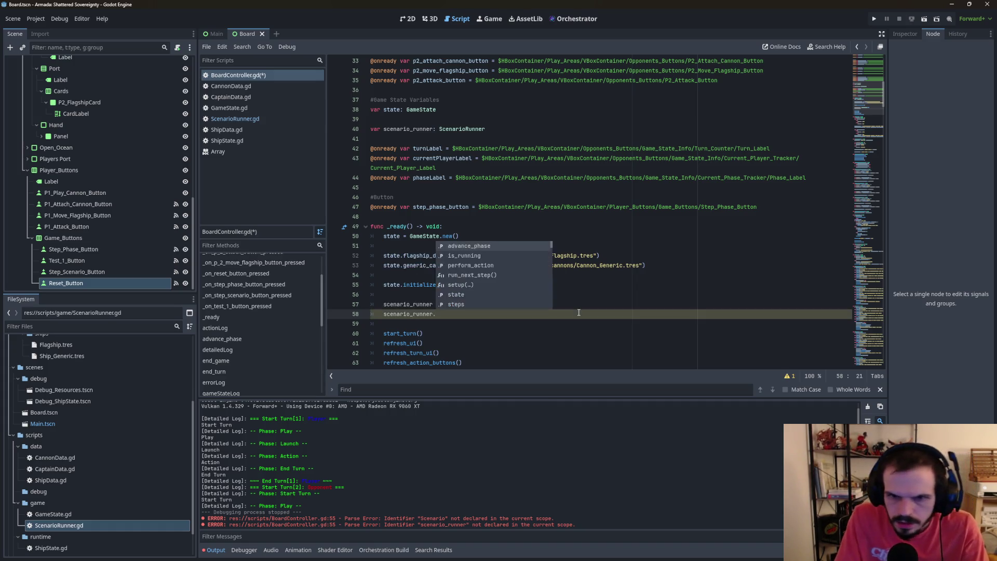
text(s)
key(Return)
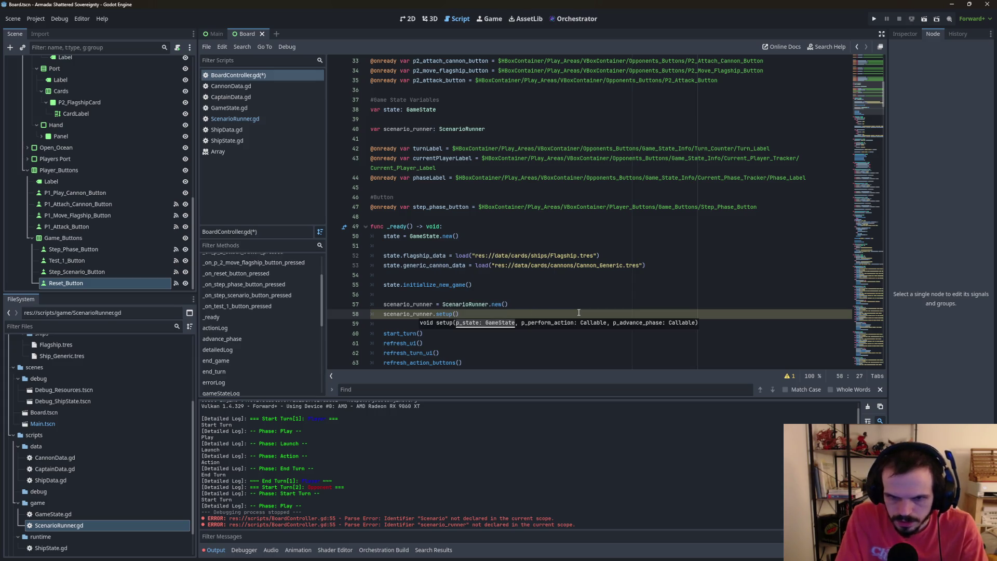
text(state)
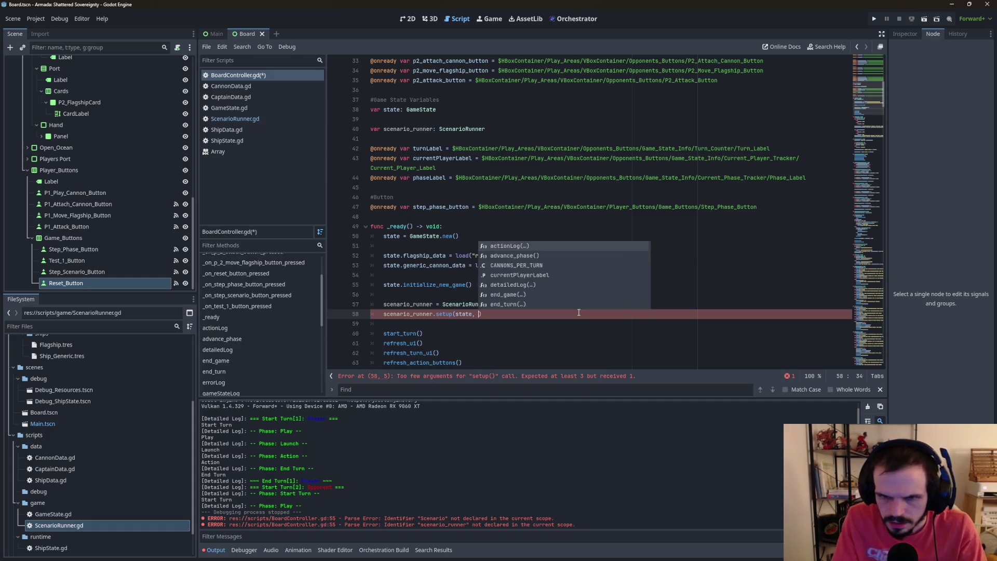
text(,)
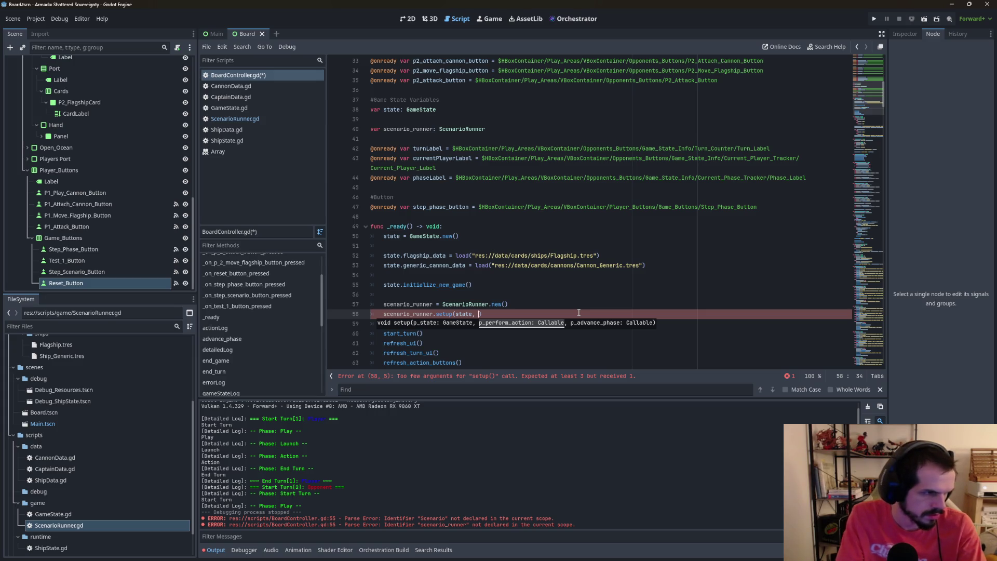
text(scena)
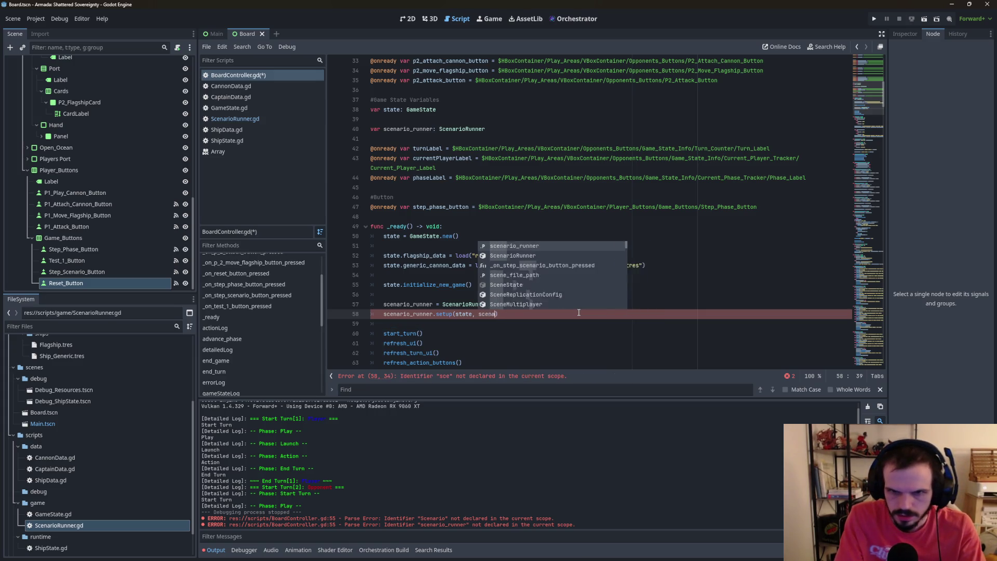
text(rio)
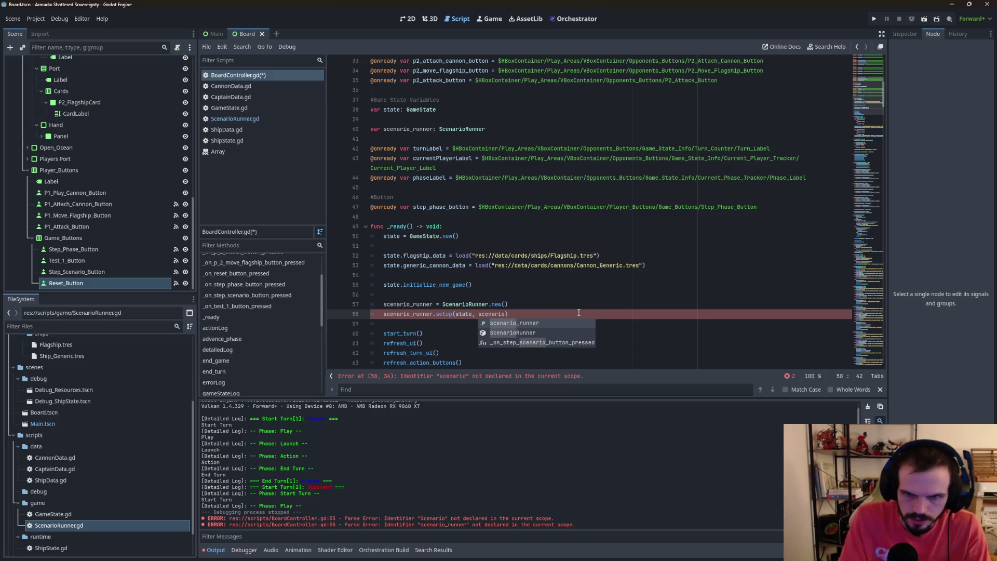
text(_per)
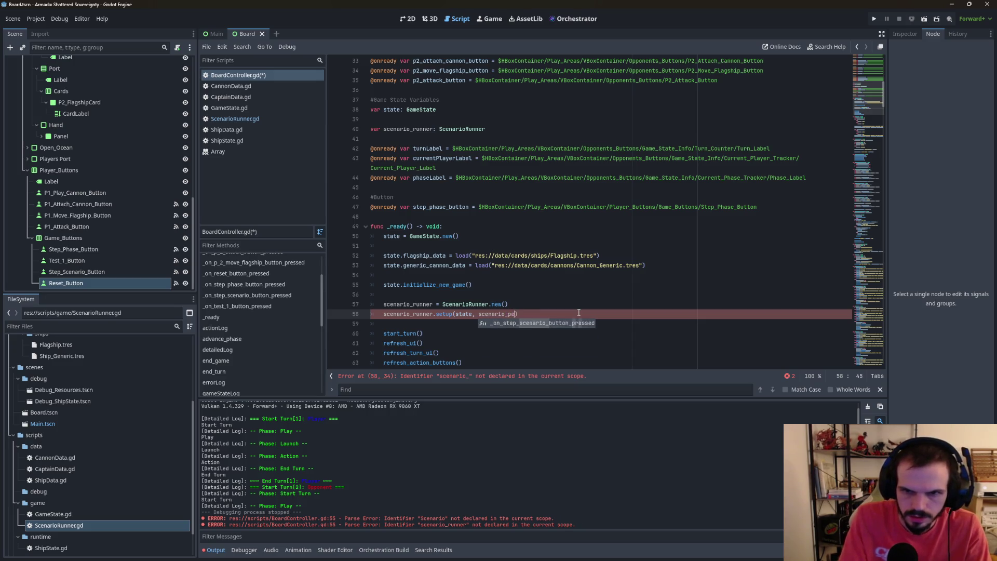
text(form_ac)
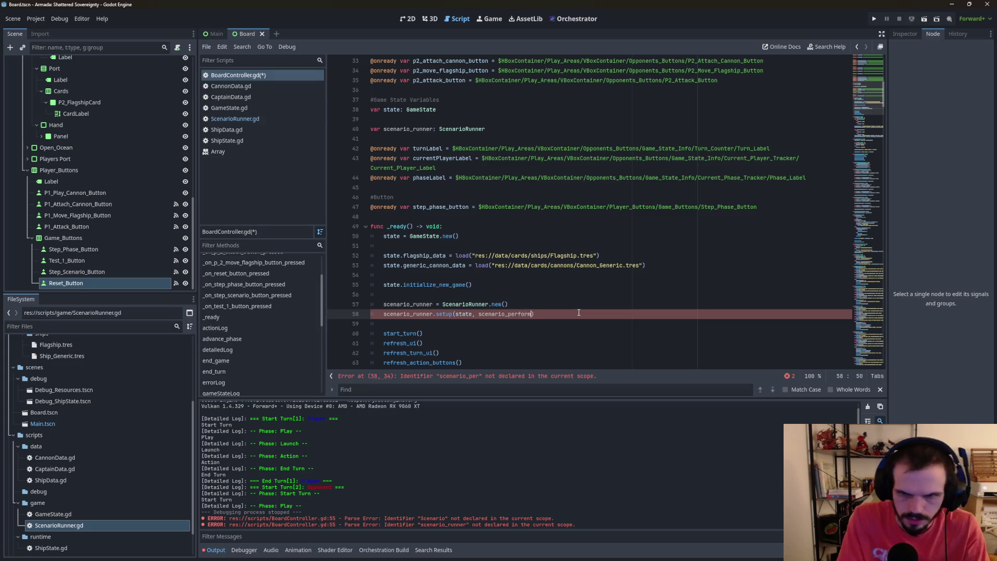
text(tion,)
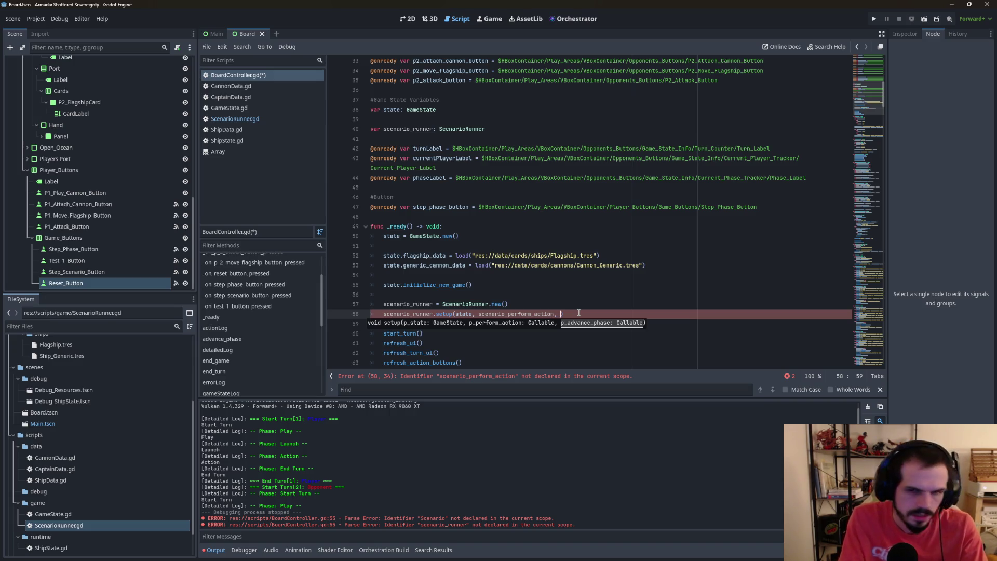
text(st)
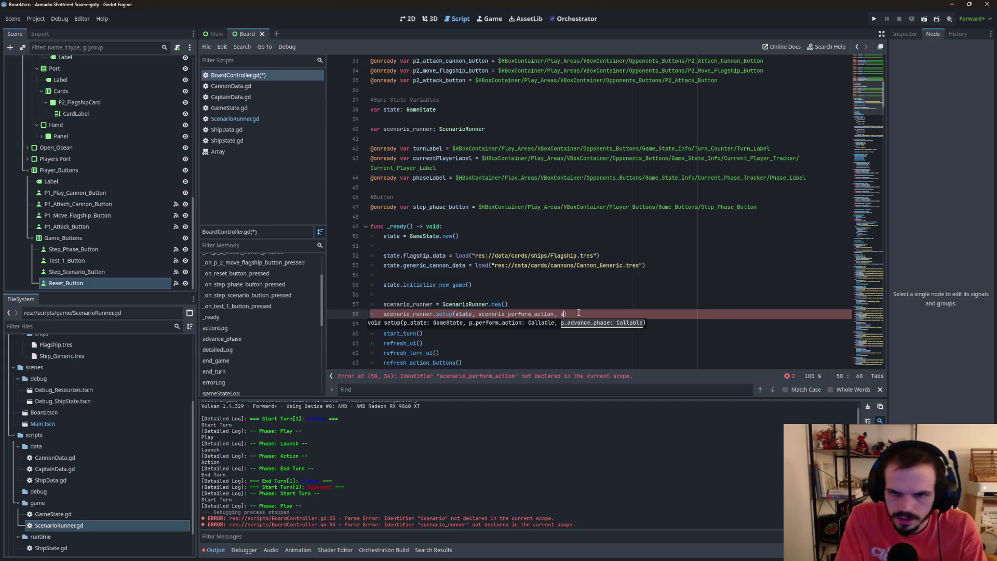
text(e)
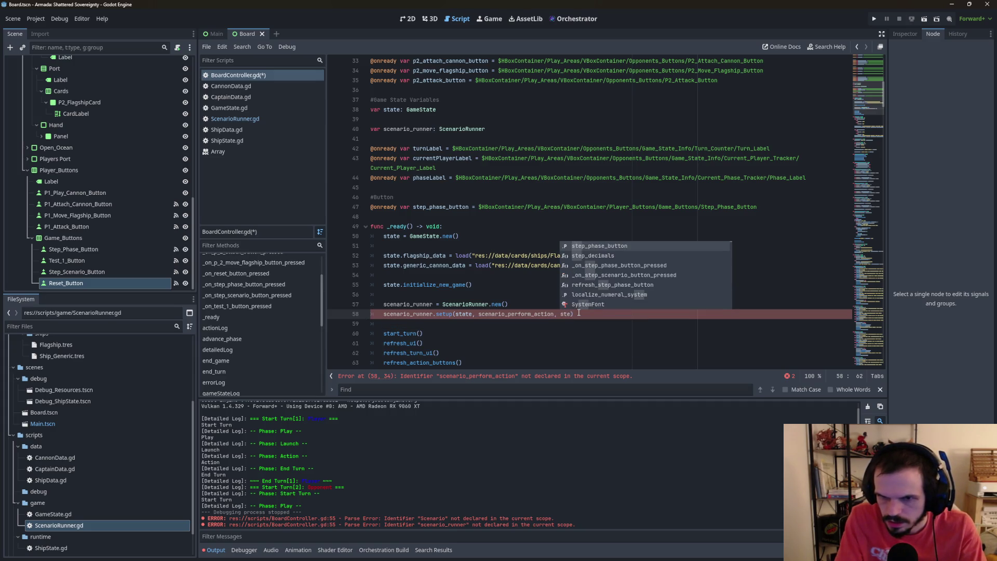
text(p)
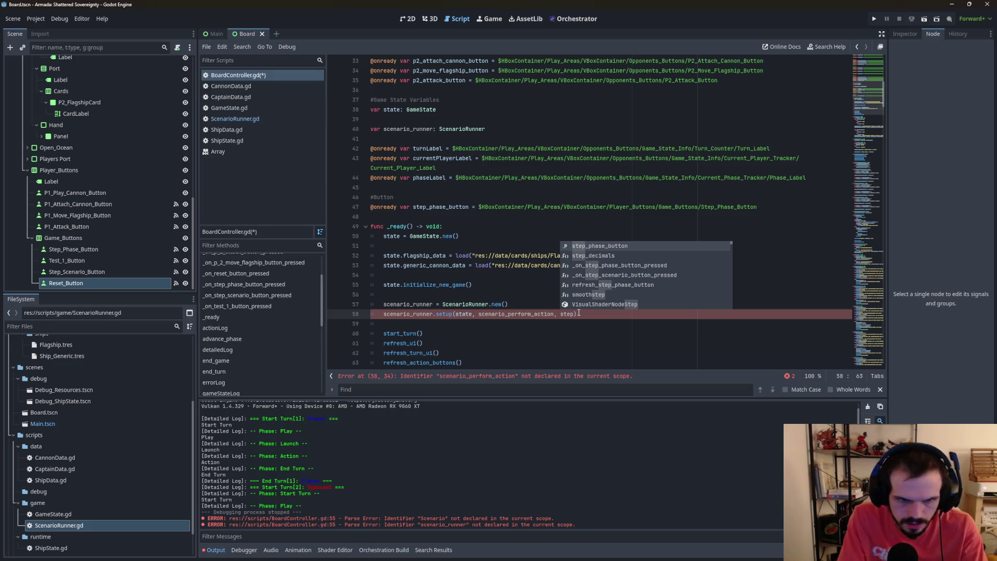
text(_)
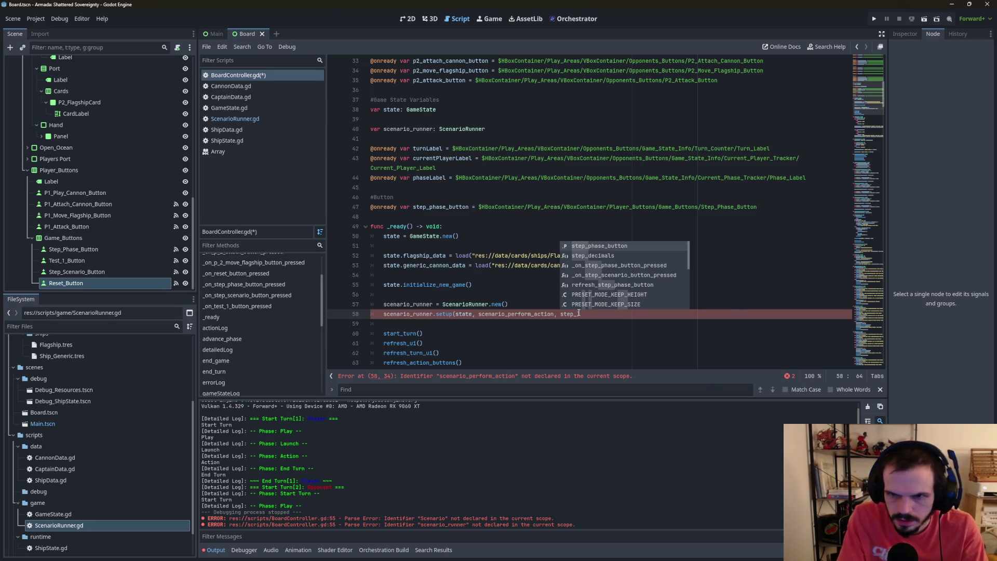
text(pha)
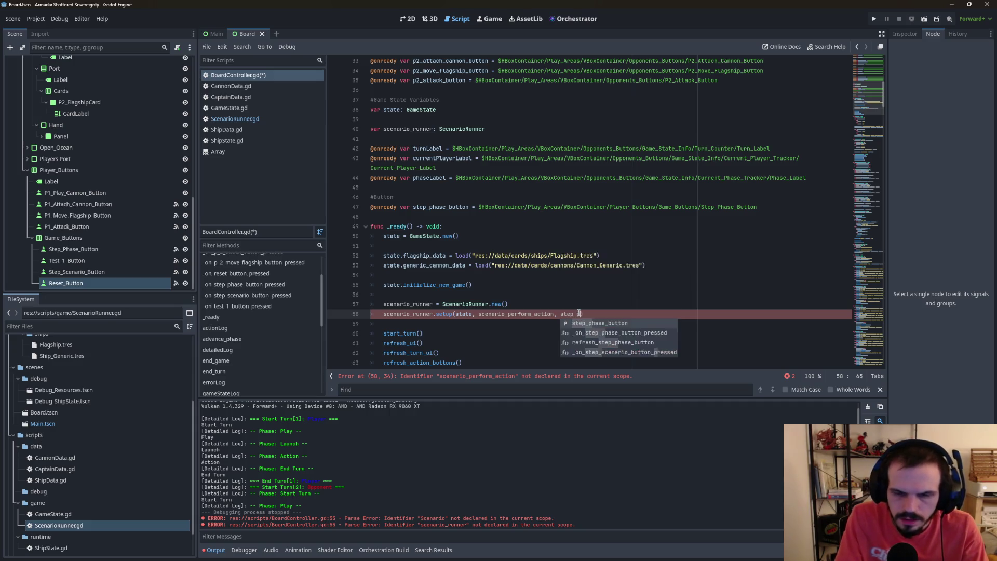
text(se)
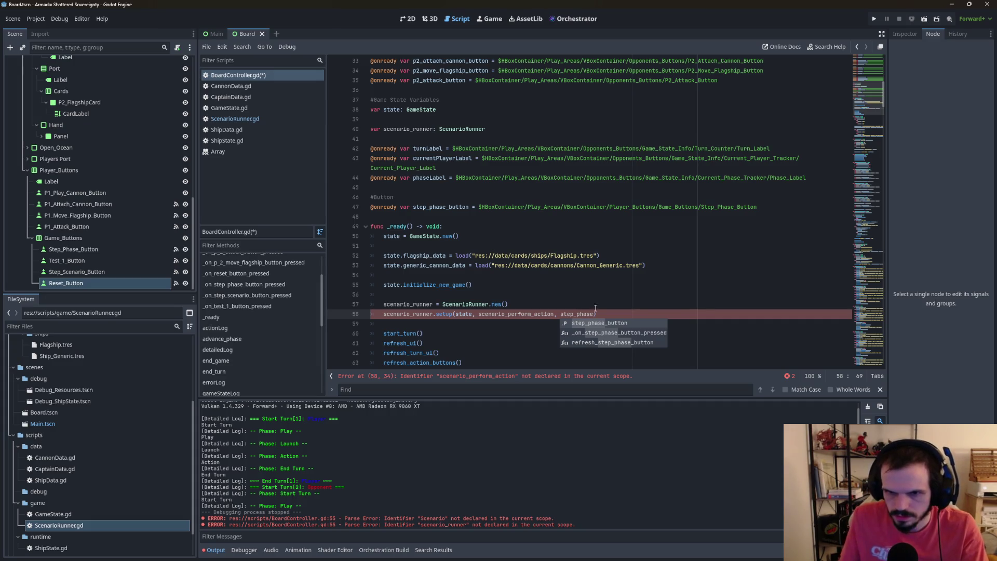
click(525, 307)
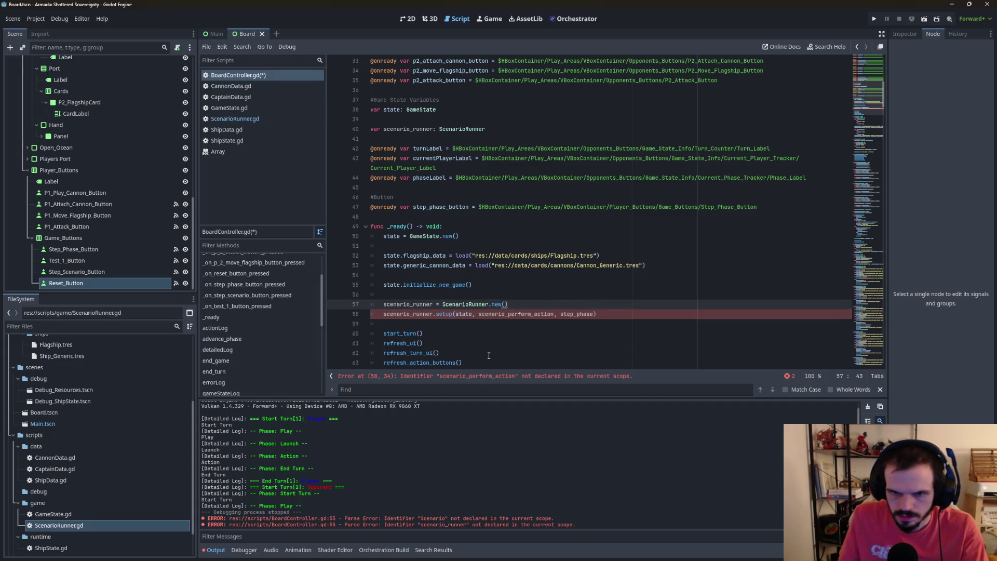
Sort the Methods list in source order and jump to the advance_phase definition.
scroll(465, 358, down, 5)
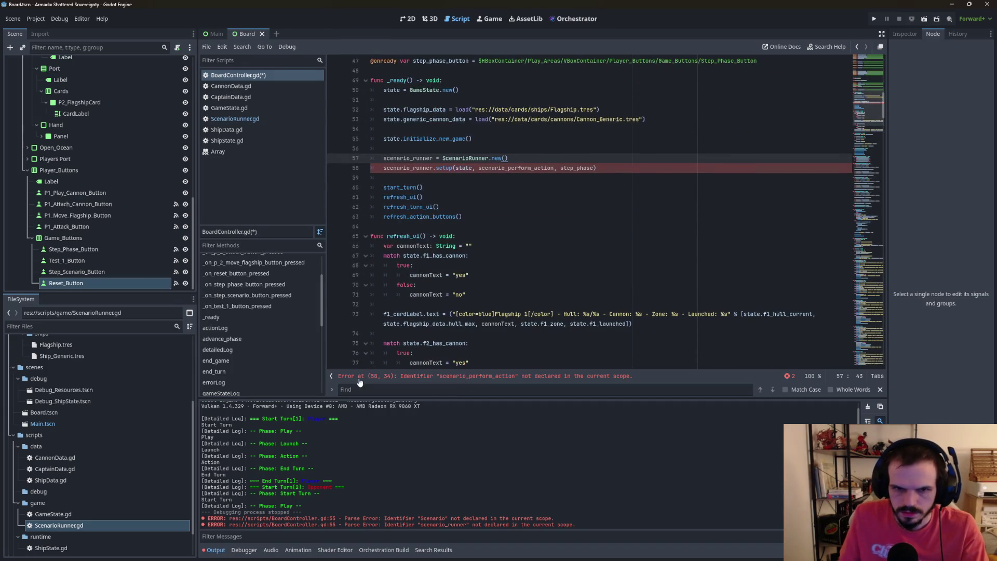
scroll(259, 371, down, 1)
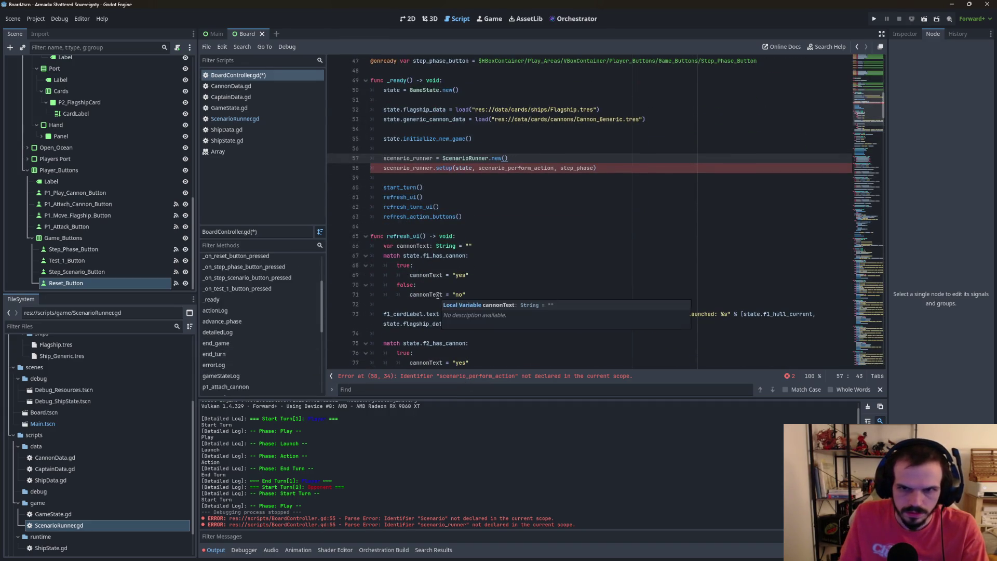
scroll(270, 338, down, 5)
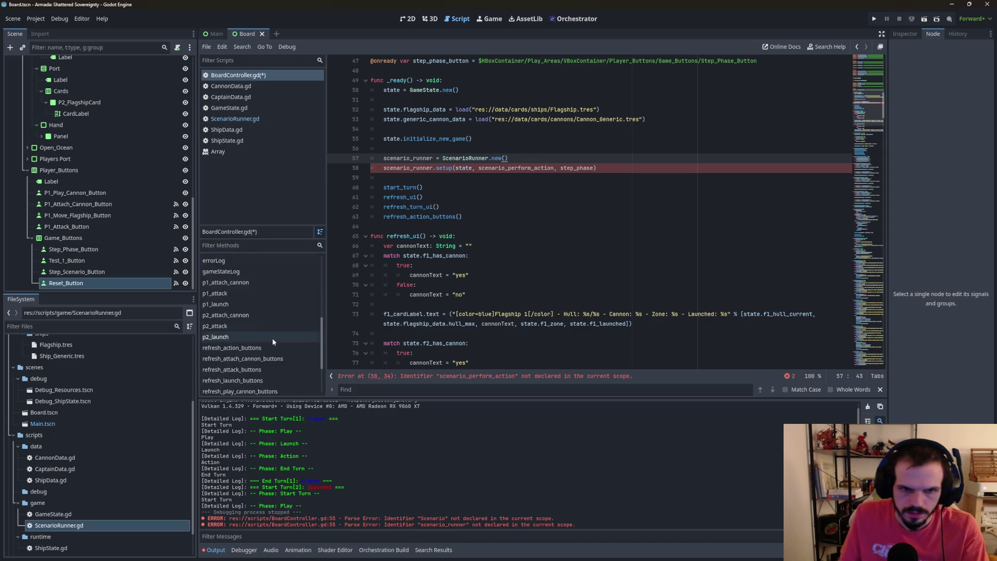
scroll(272, 338, down, 3)
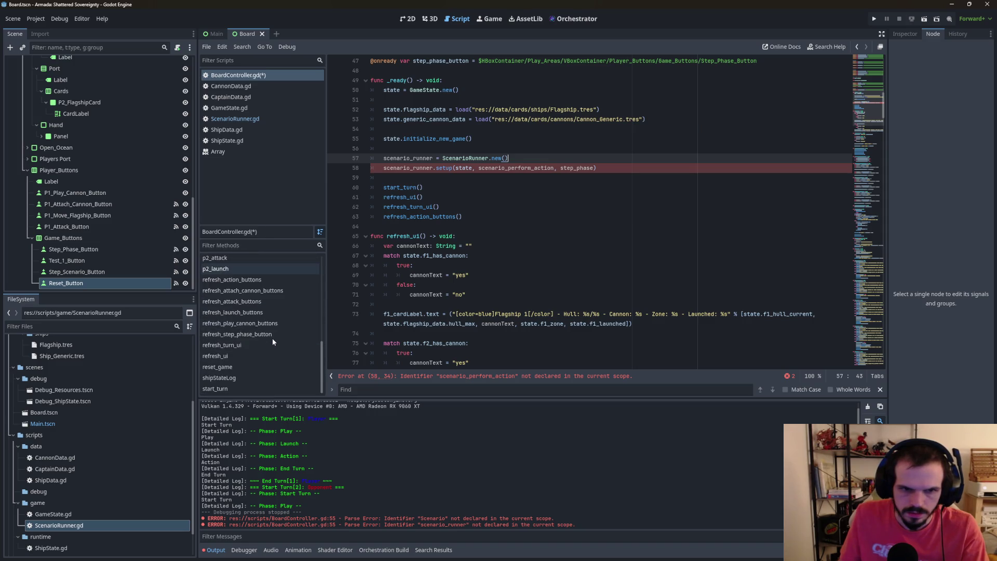
click(319, 233)
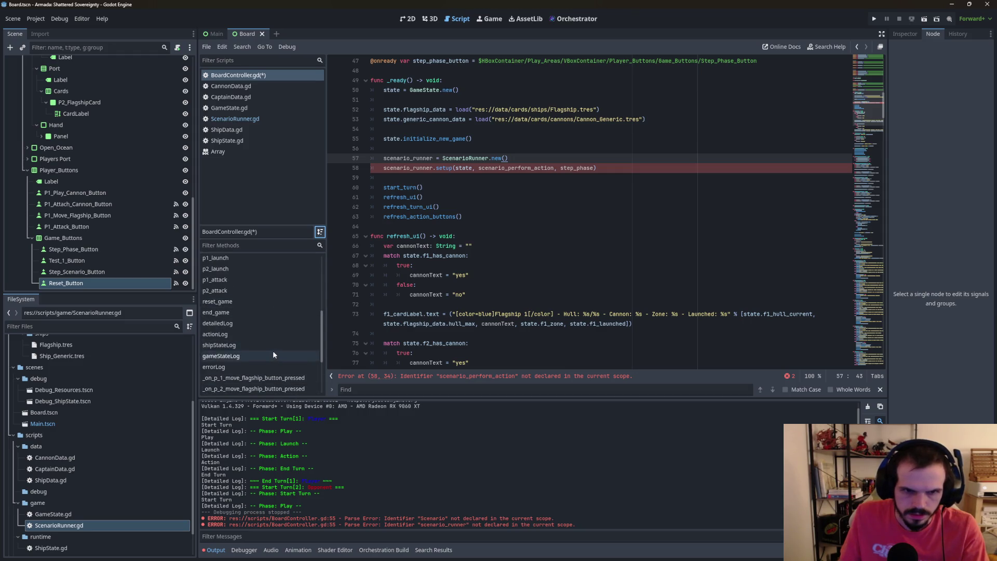
scroll(285, 382, up, 2)
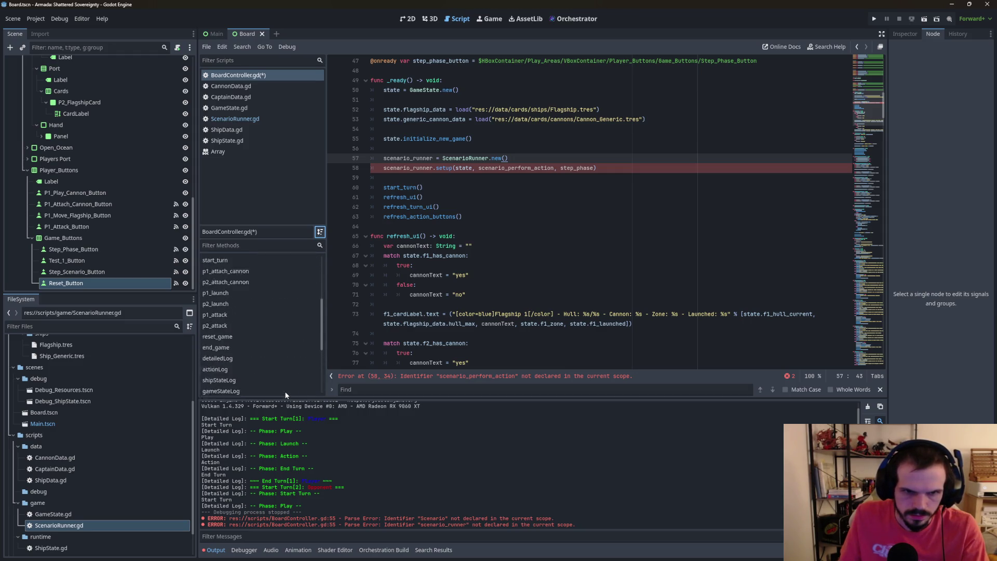
scroll(284, 392, up, 5)
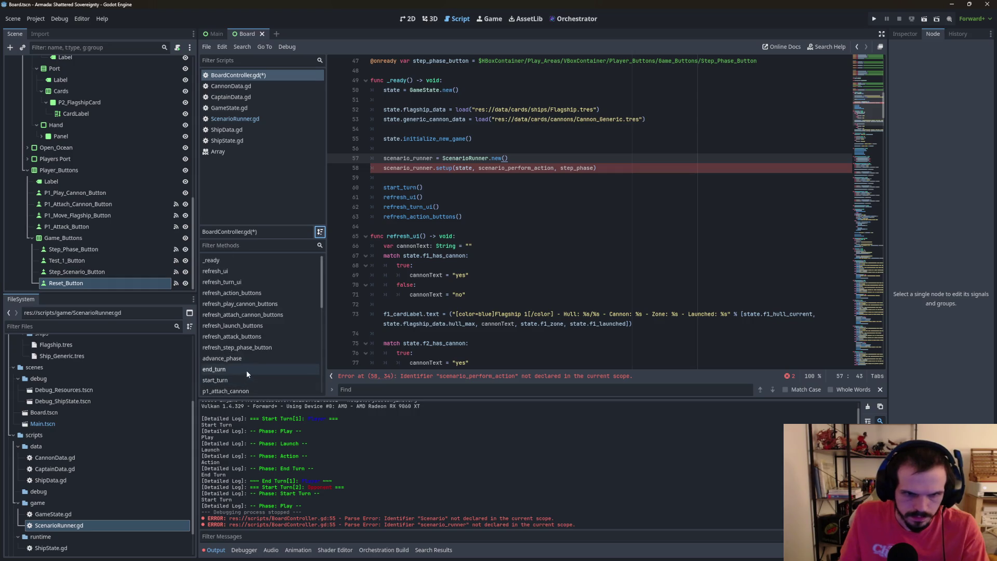
scroll(245, 362, down, 5)
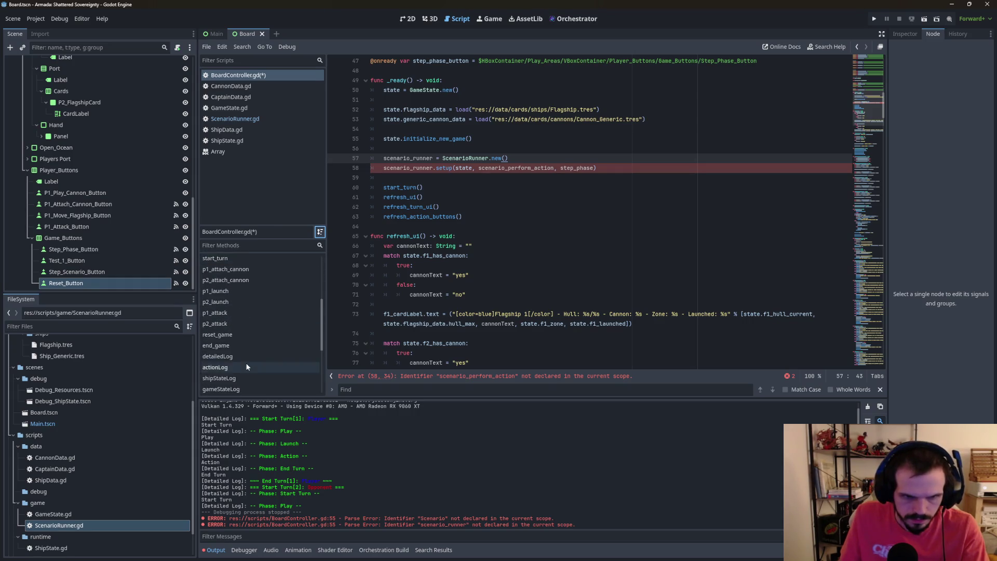
scroll(249, 367, up, 5)
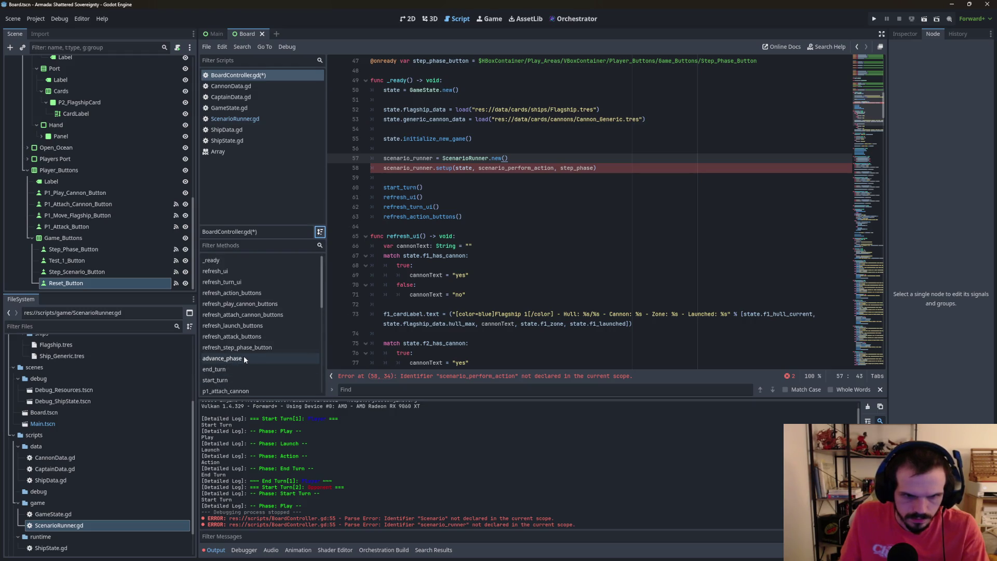
click(244, 358)
click(410, 198)
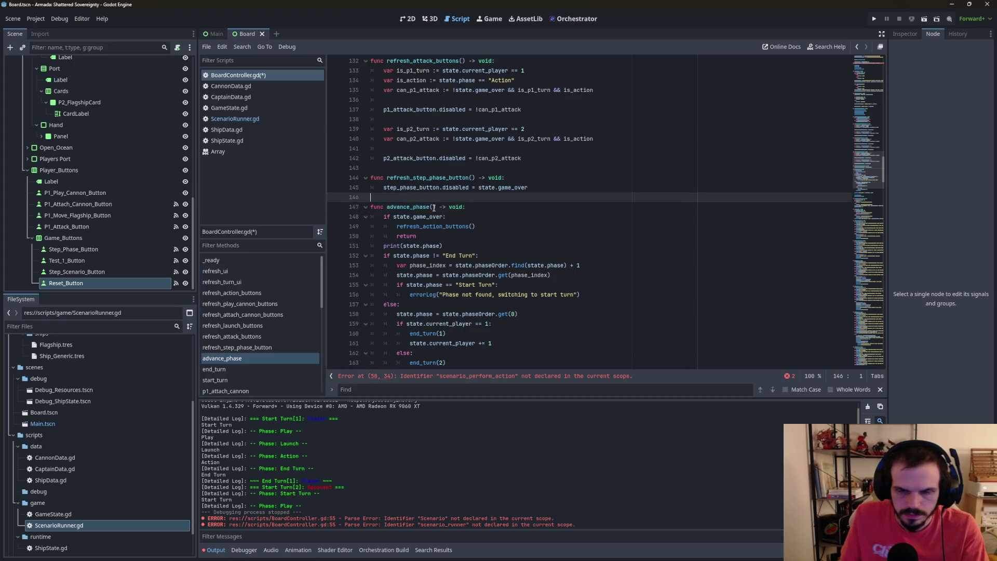
Add a stub func scenario_perform_action() -> void: with pass just above end_turn.
scroll(473, 224, down, 5)
click(382, 293)
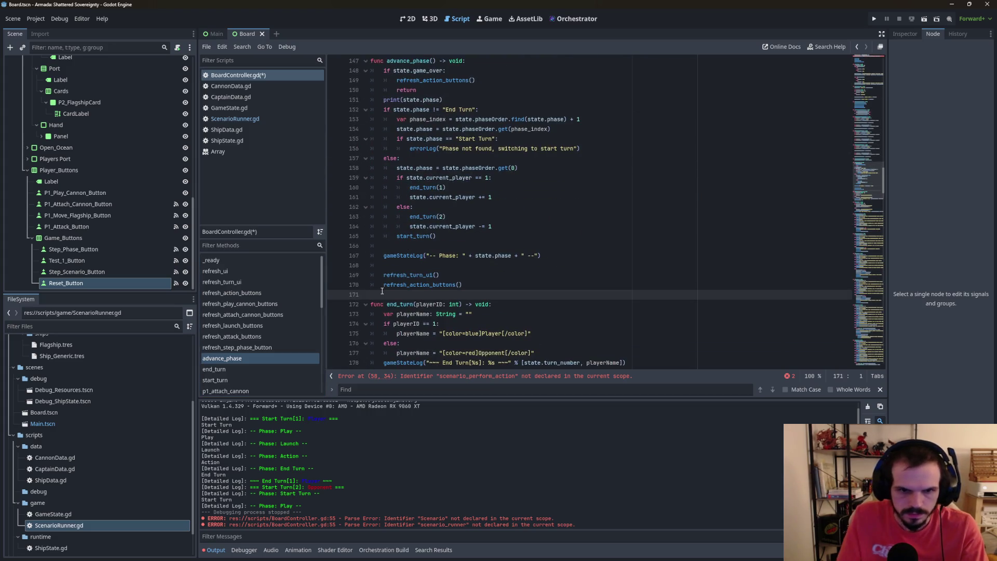
key(Return)
key(Return)
key(Up)
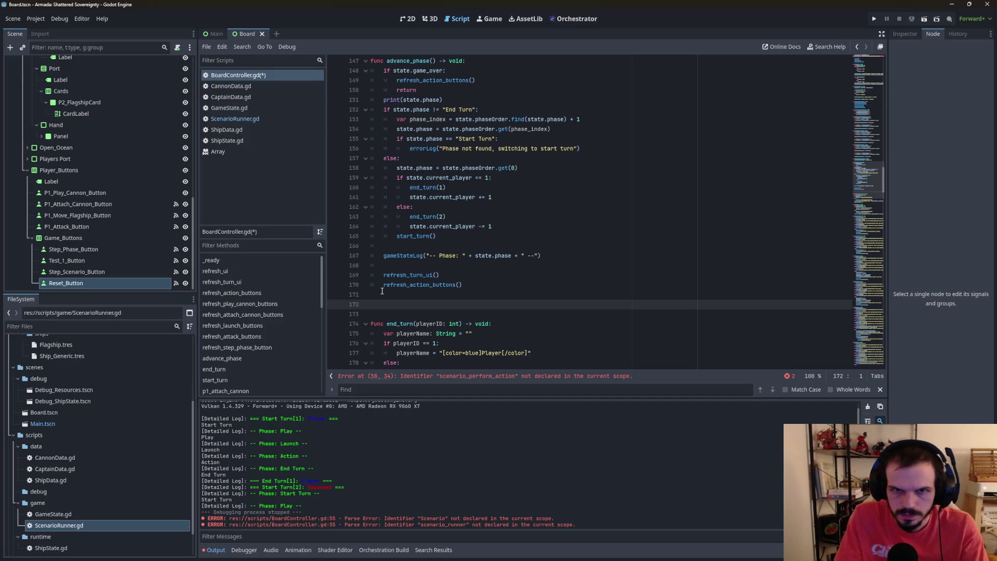
text(func sc)
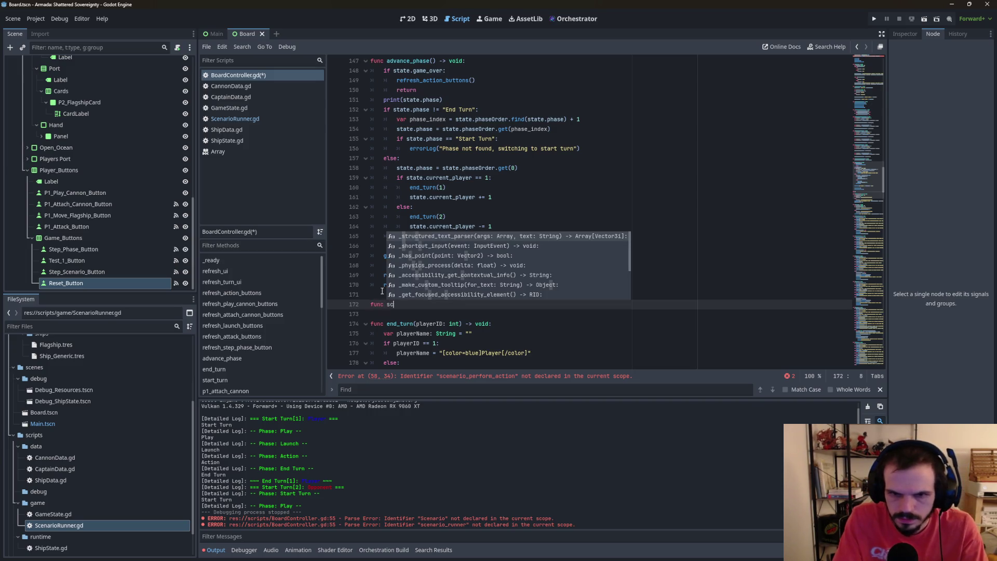
text(enario_)
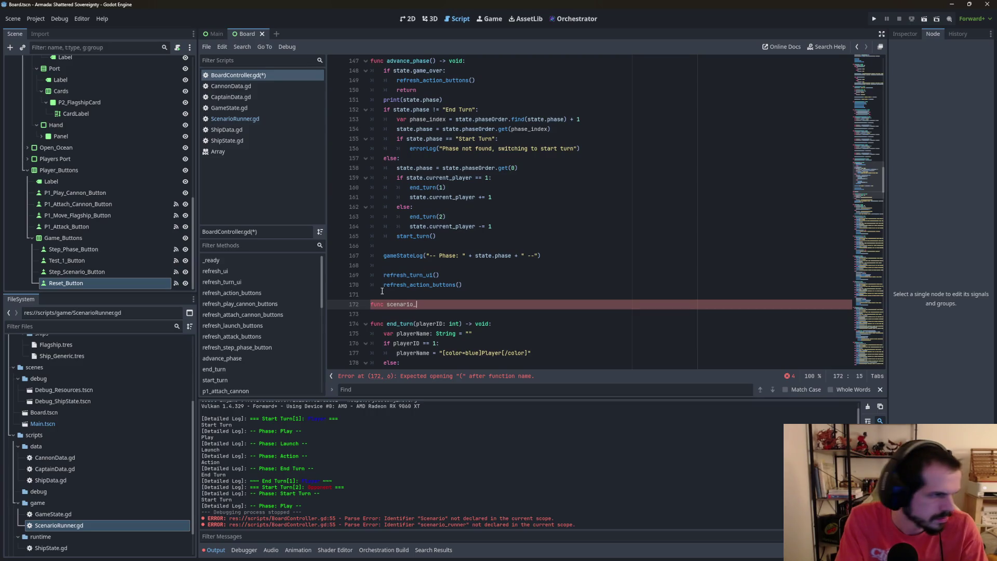
text(per)
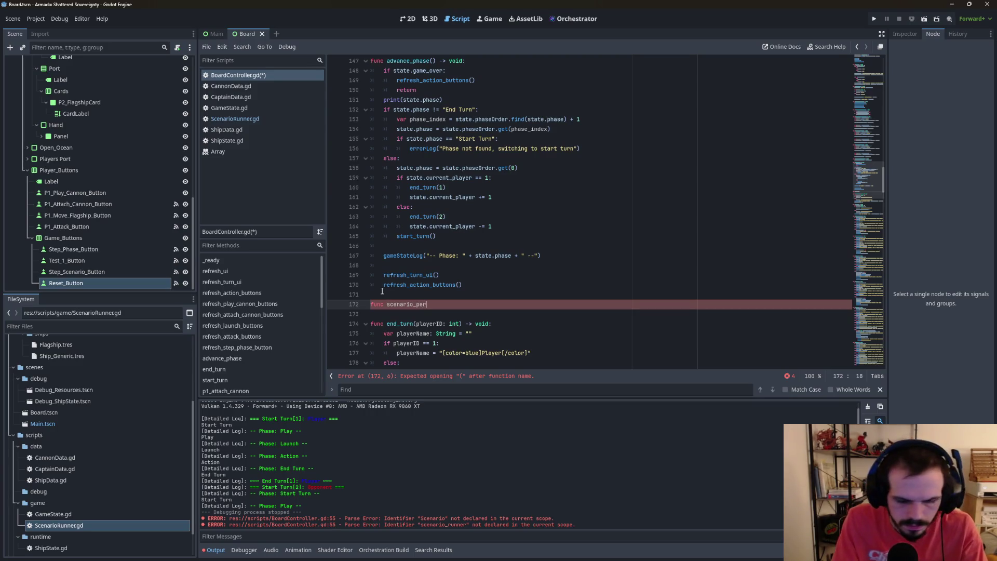
text(form_act)
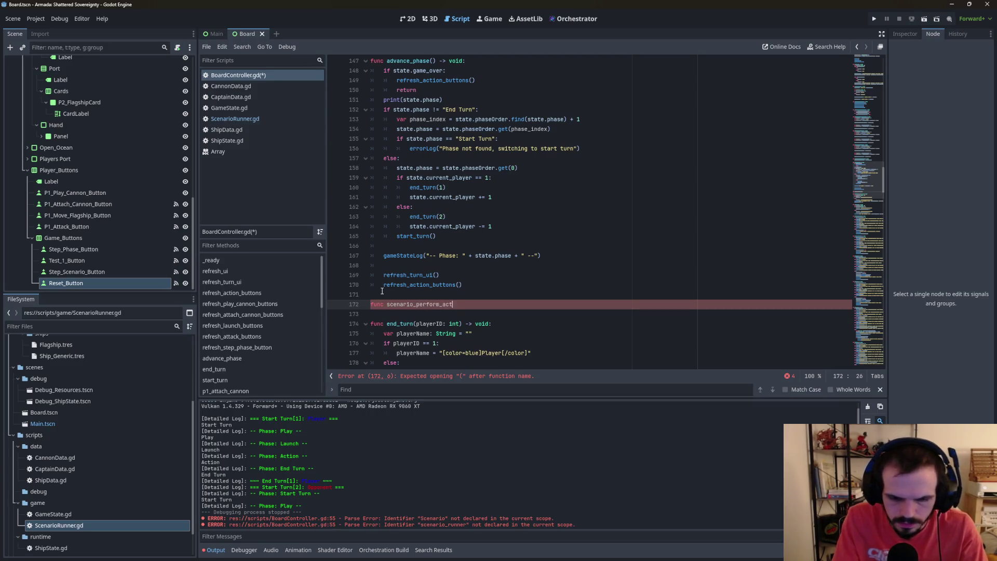
text(ion() -> )
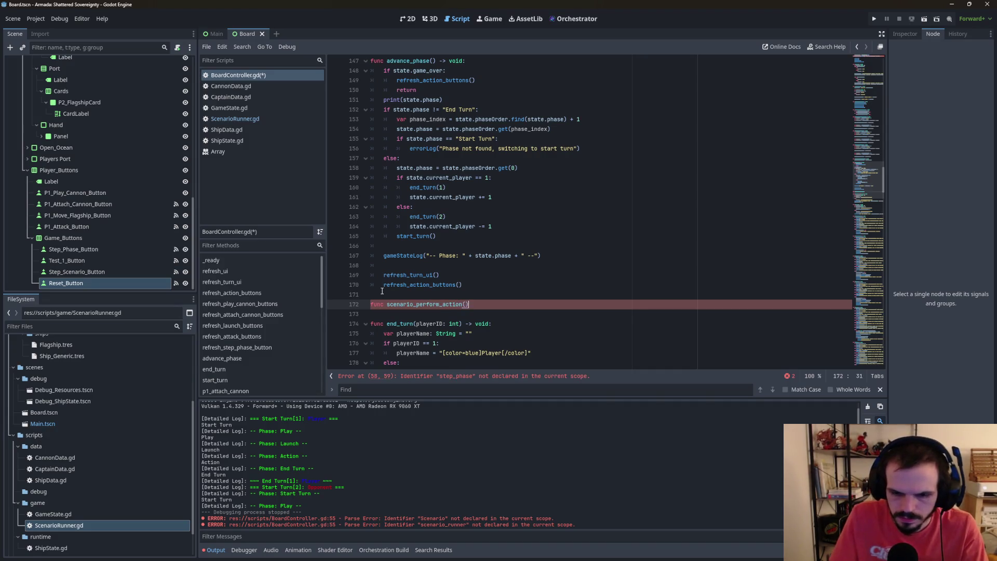
text(void:)
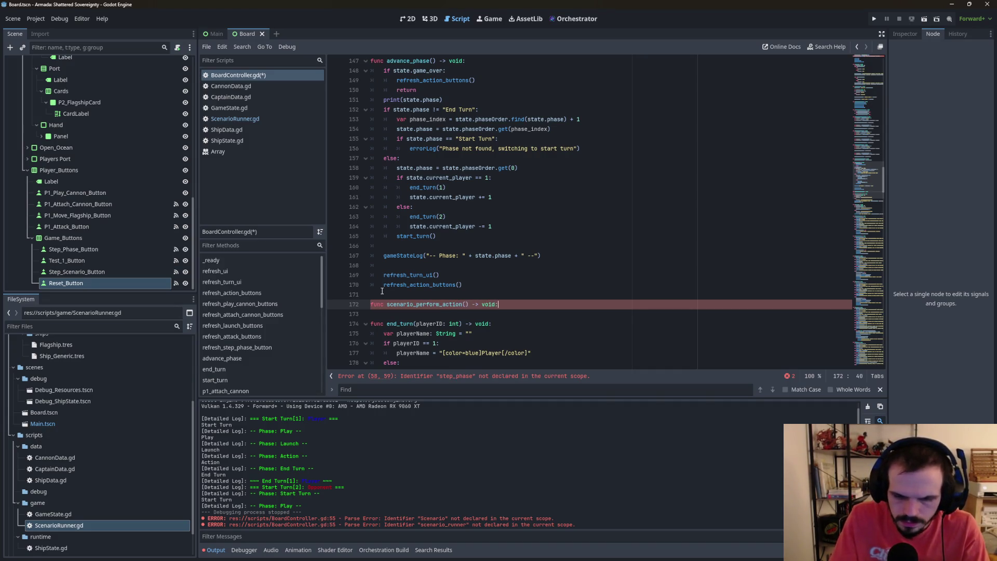
key(Return)
text(pass)
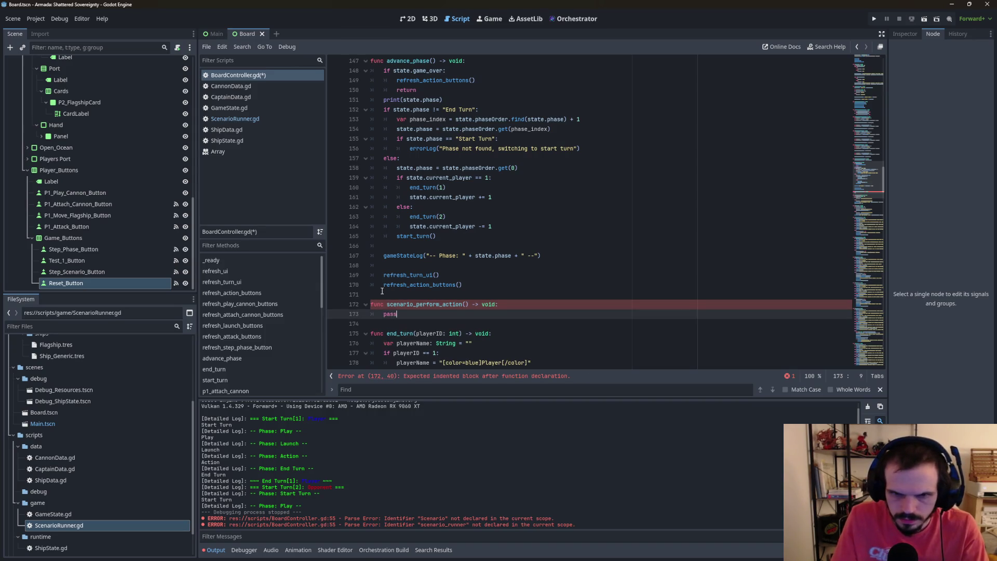
click(519, 274)
click(460, 377)
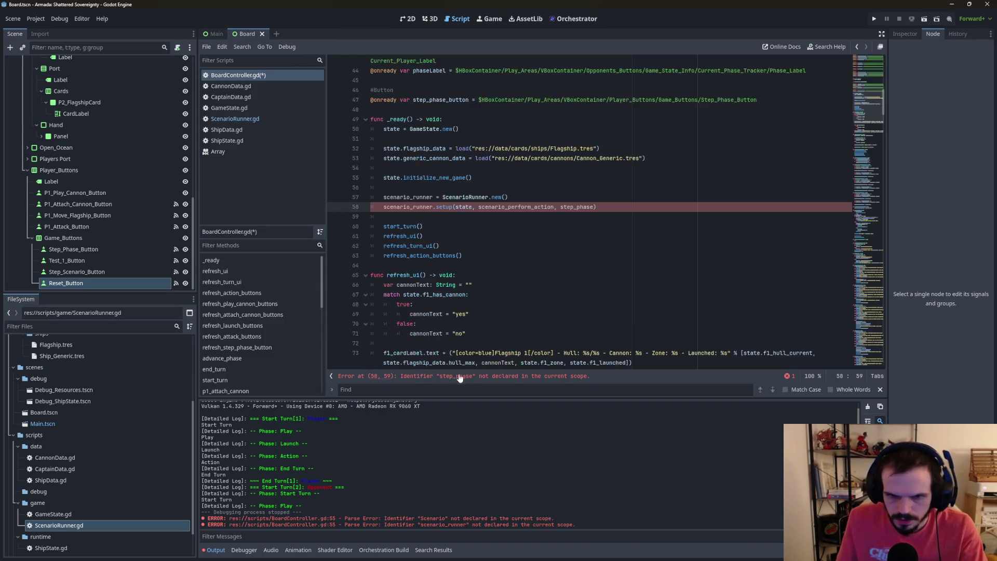
Replace the step_phase argument in the setup call with advance_phase.
drag(593, 206, 573, 207)
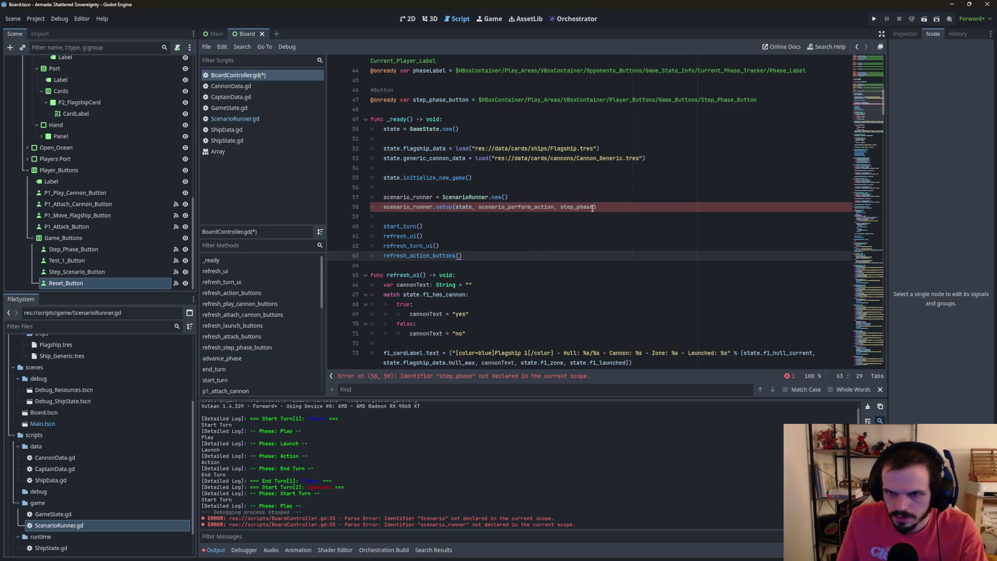
double_click(576, 207)
text(a)
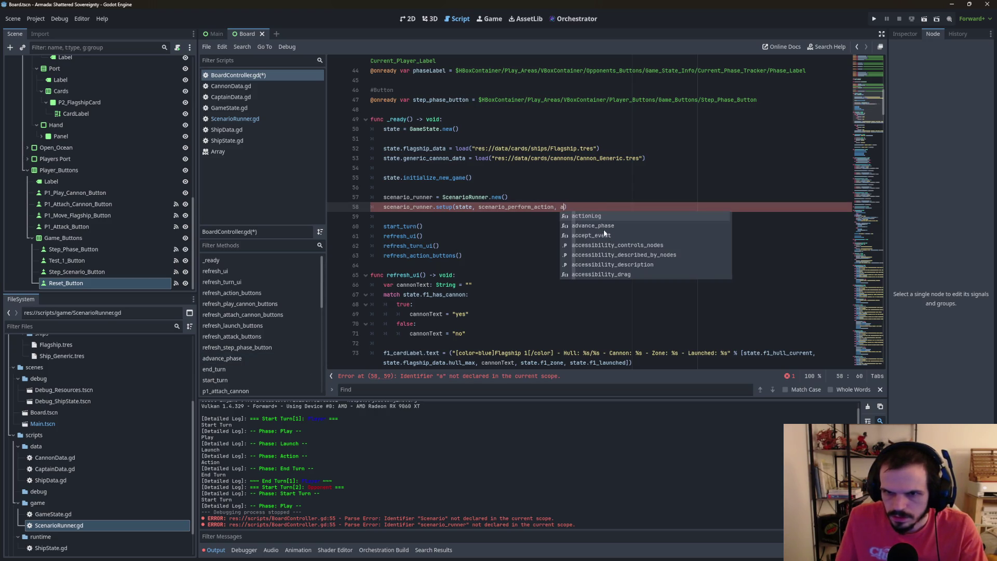
click(603, 229)
click(598, 231)
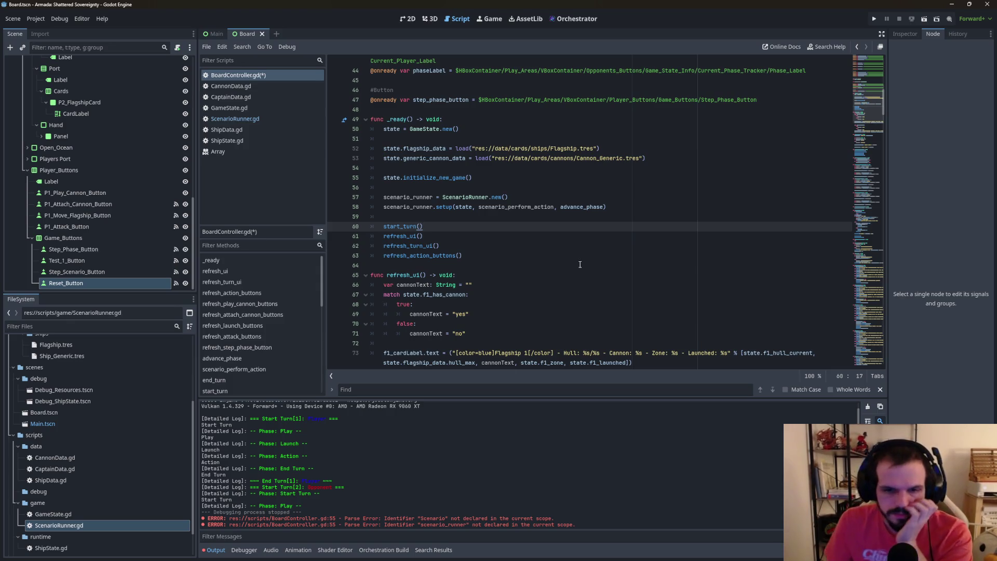
Save BoardController.gd and check the setup call line.
key(ctrl+s)
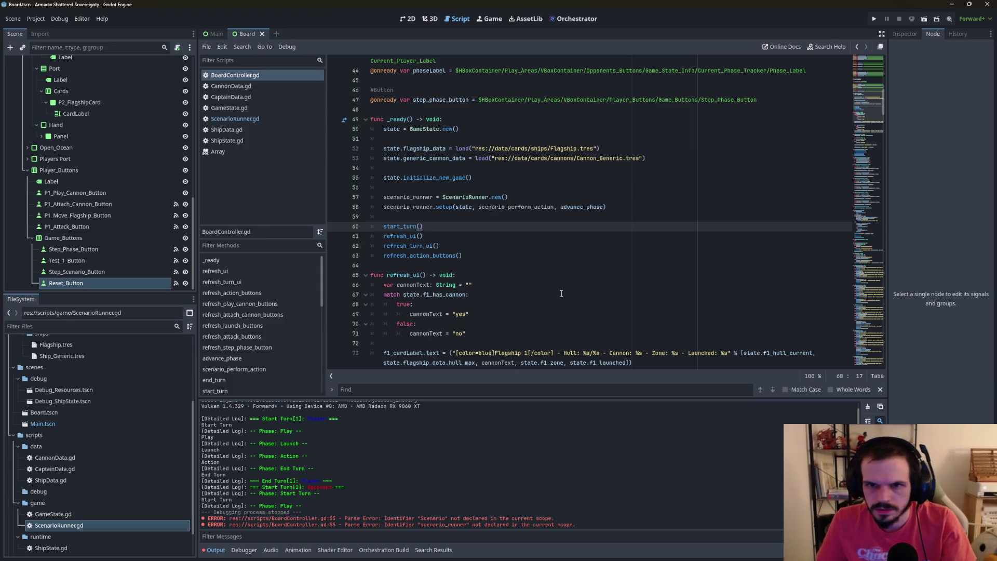
click(560, 236)
click(580, 207)
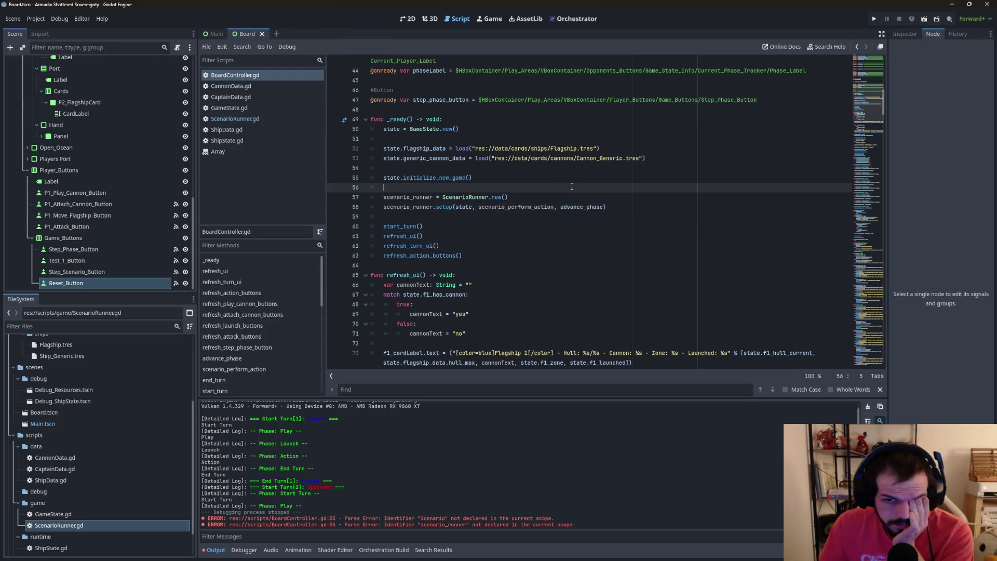
key(Up)
key(Up)
click(634, 206)
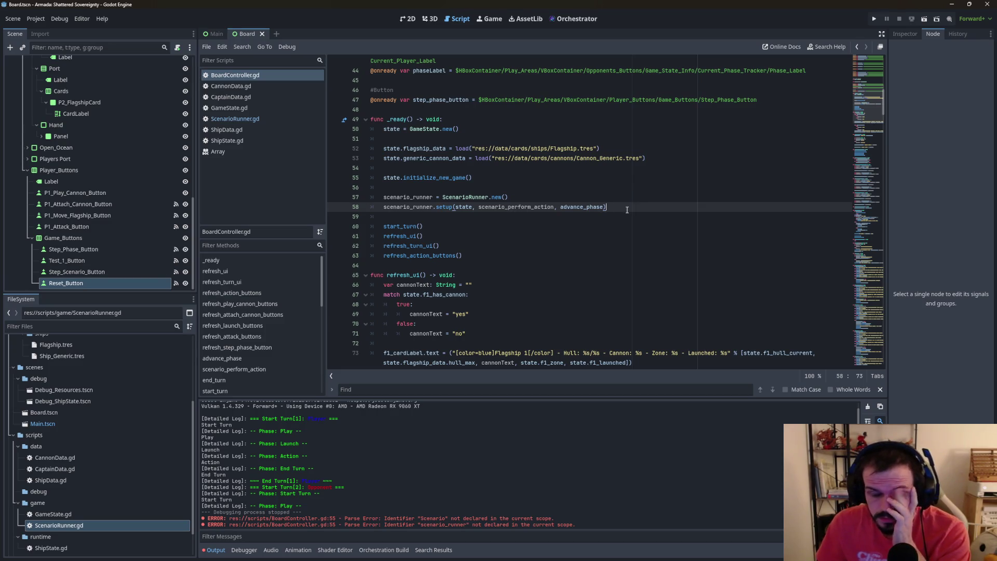
scroll(626, 209, down, 8)
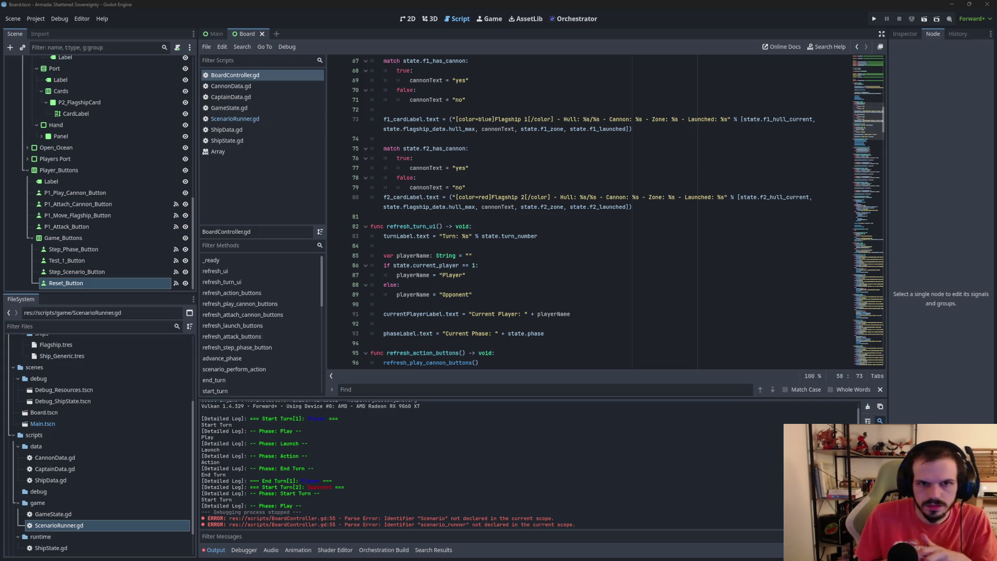
Open ScenarioRunner.gd from the script list to view its setup and run_next_step functions.
click(263, 120)
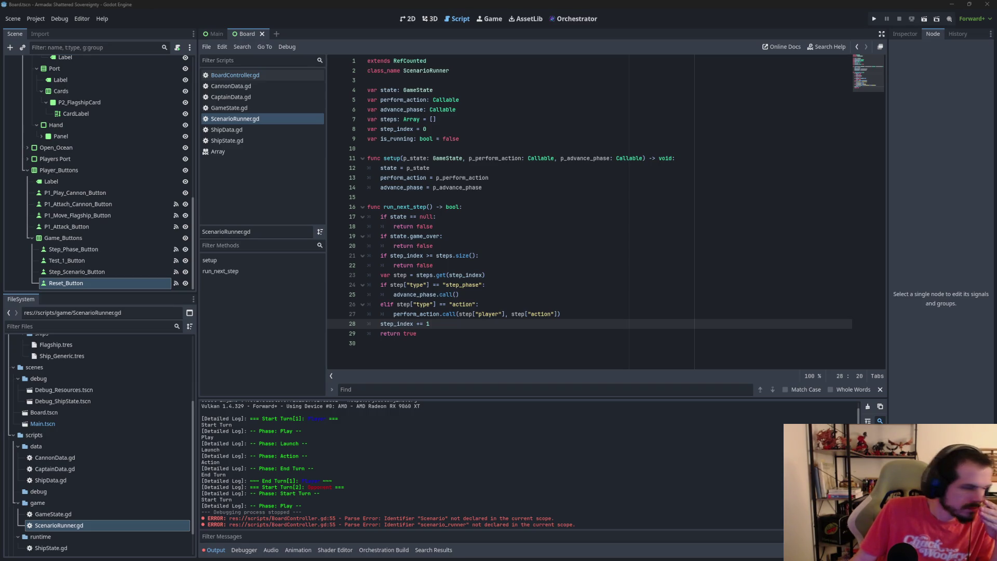
double_click(440, 276)
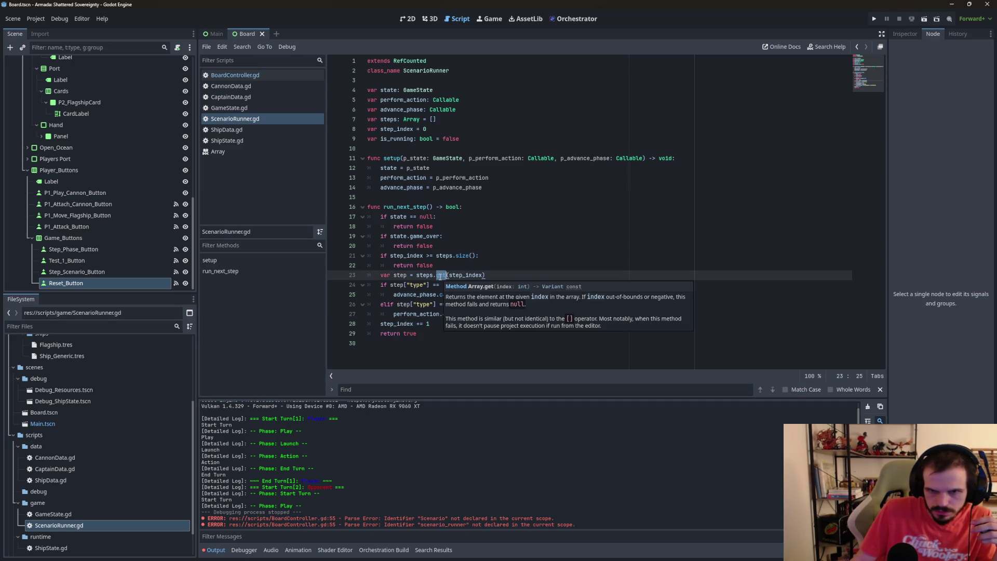
click(567, 276)
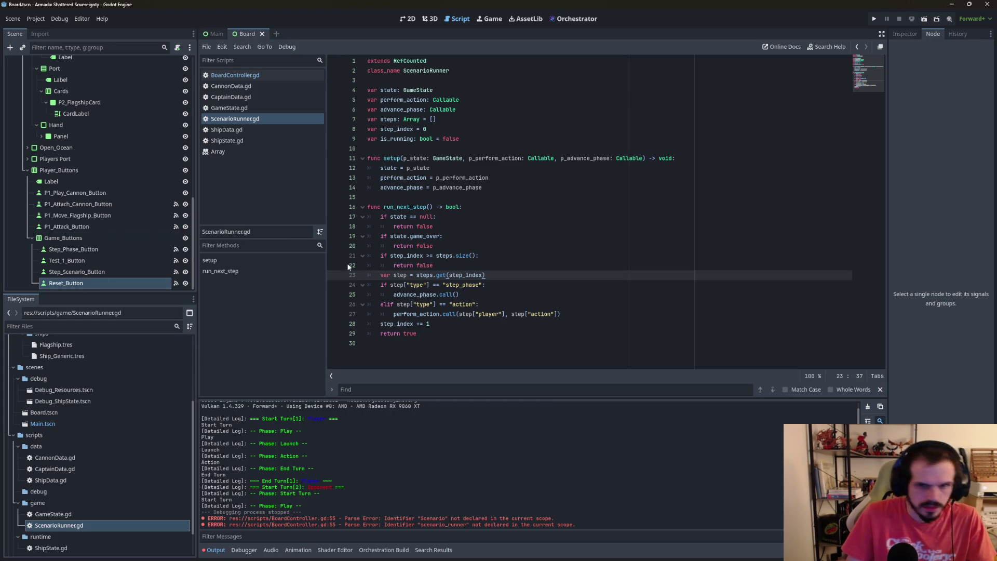
click(410, 340)
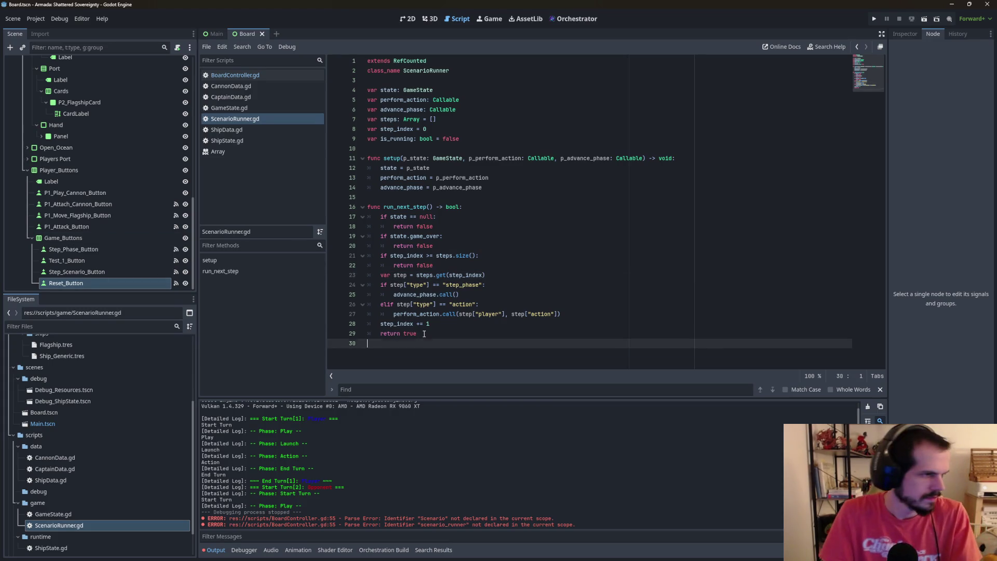
Append func load_test_01() -> void: at the end of ScenarioRunner.gd and start its body.
key(Return)
text(func )
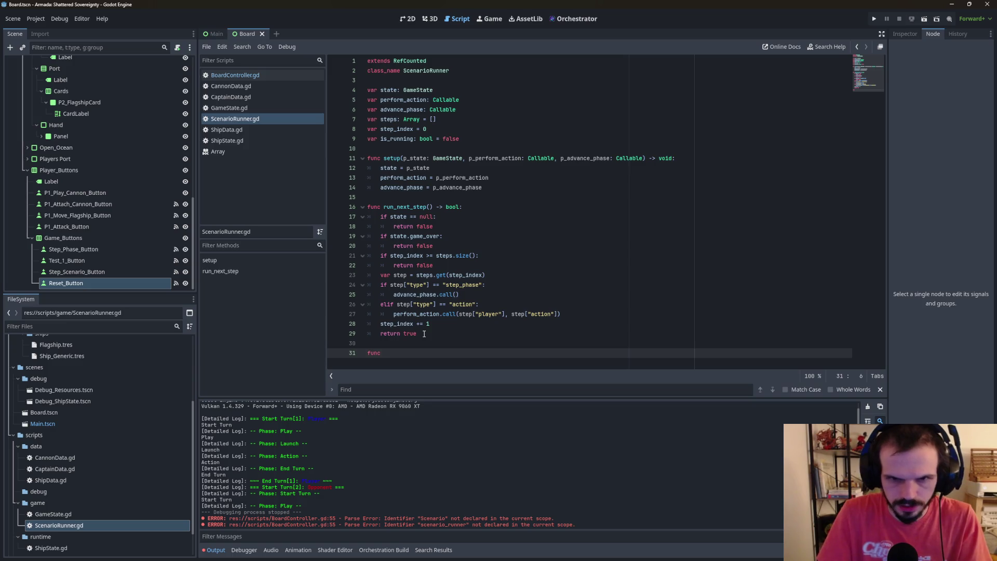
text(load)
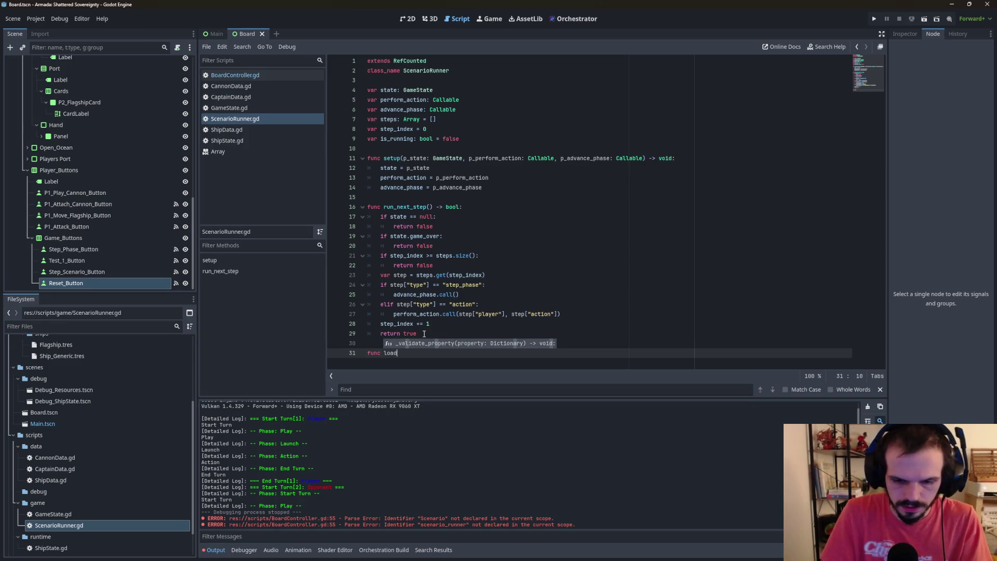
text(_test)
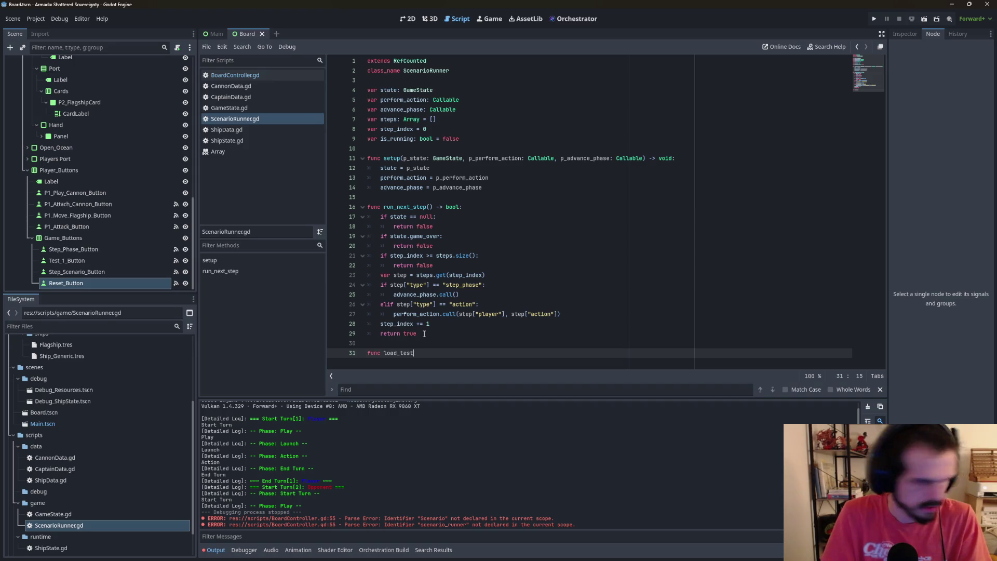
text(_01()
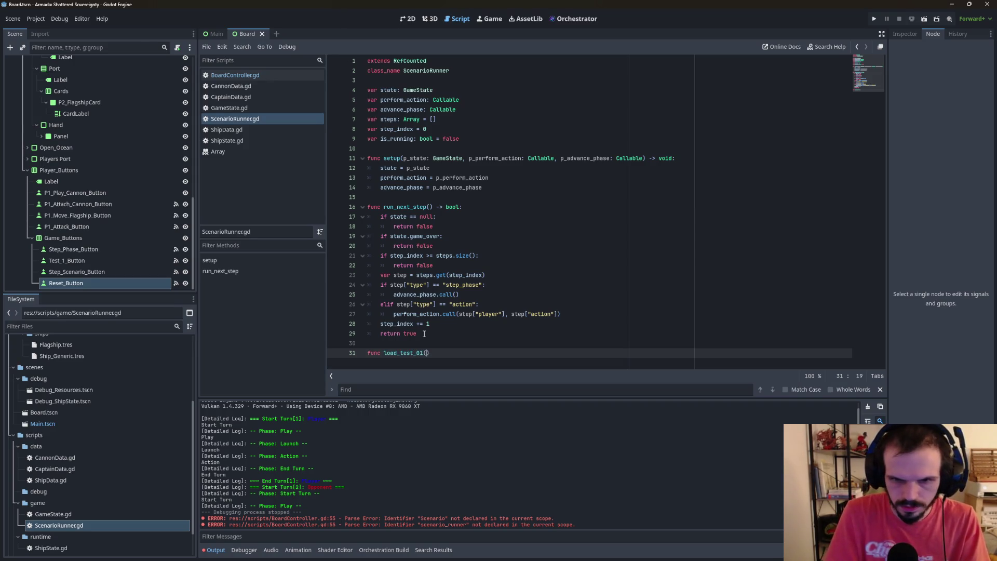
text() -)
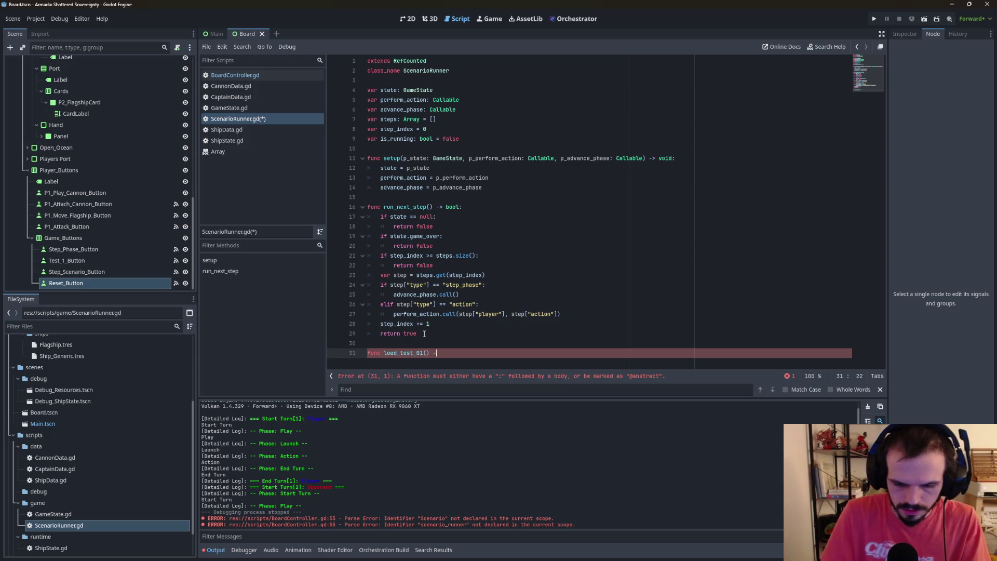
text(> void)
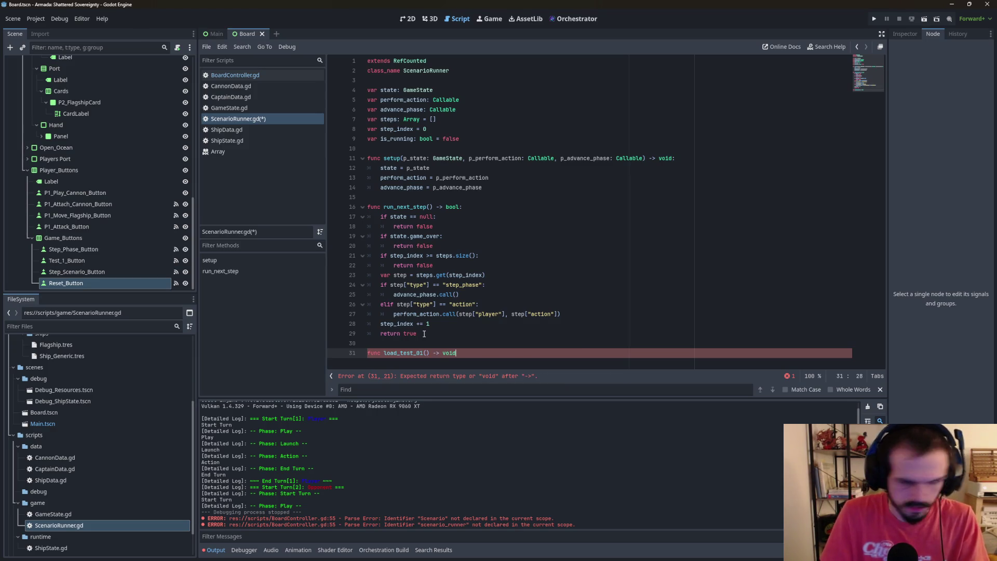
text(:)
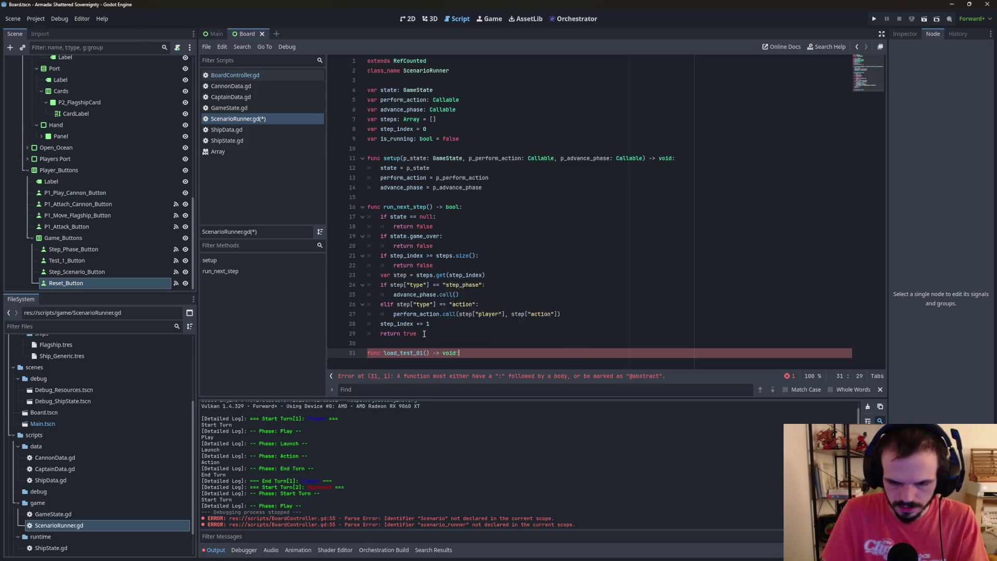
key(Return)
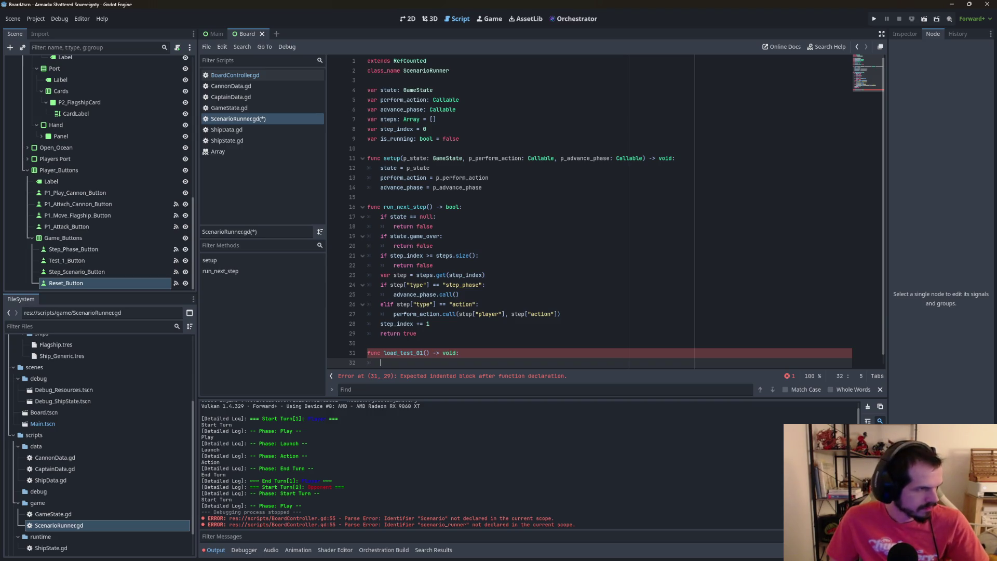
Give load_test_01 a pass body on line 32, then view the Board scene in 2D.
scroll(589, 207, down, 1)
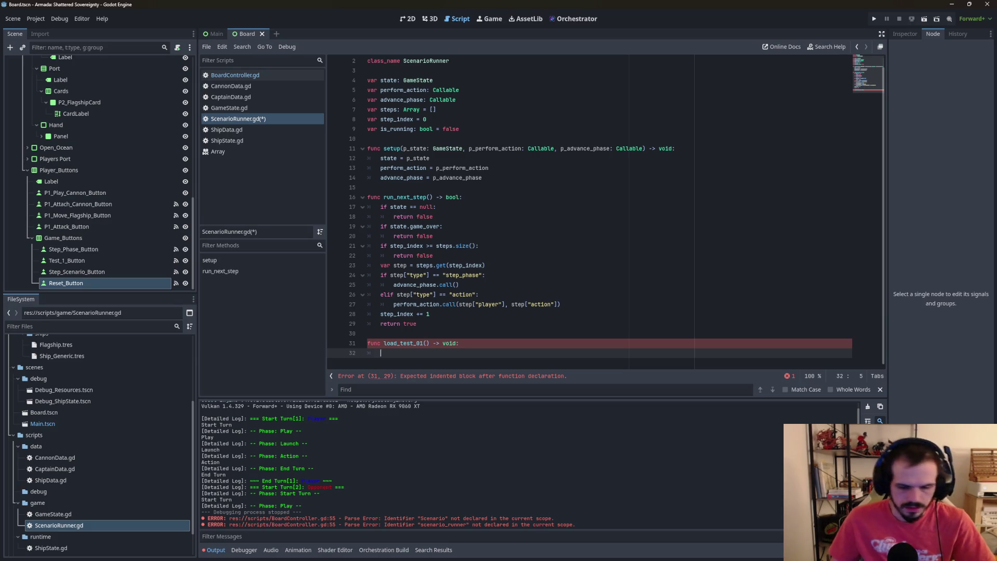
text(pass)
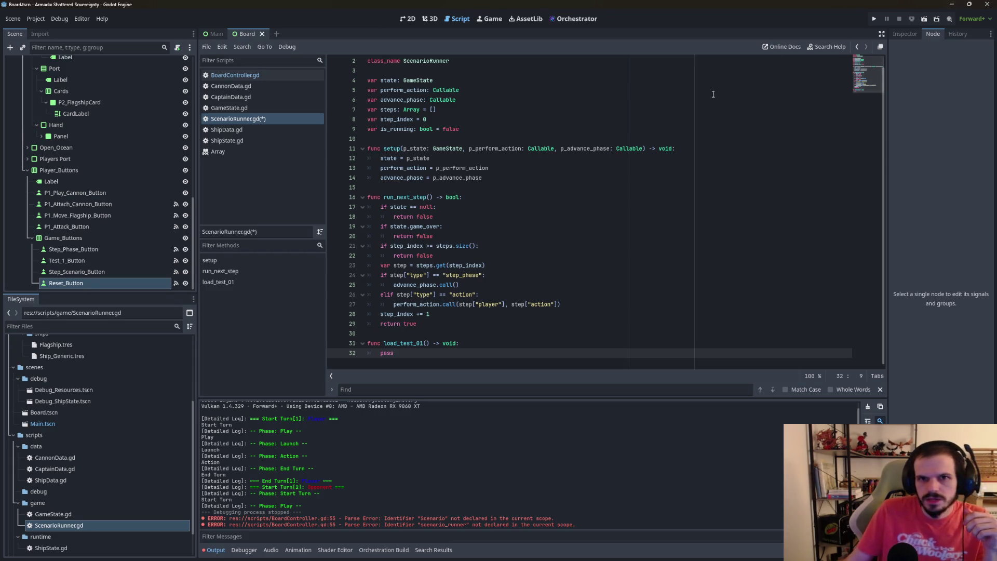
click(408, 19)
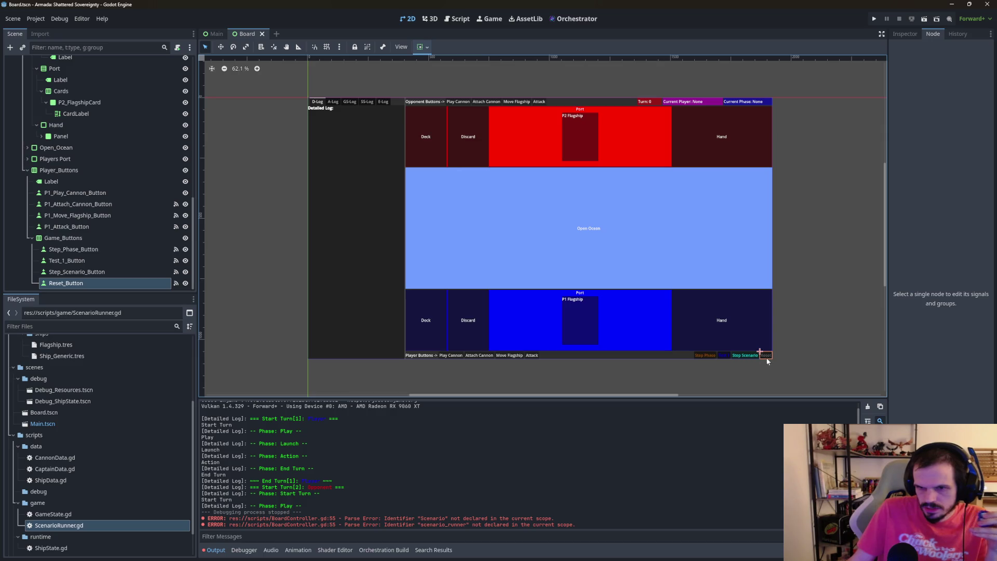
click(457, 20)
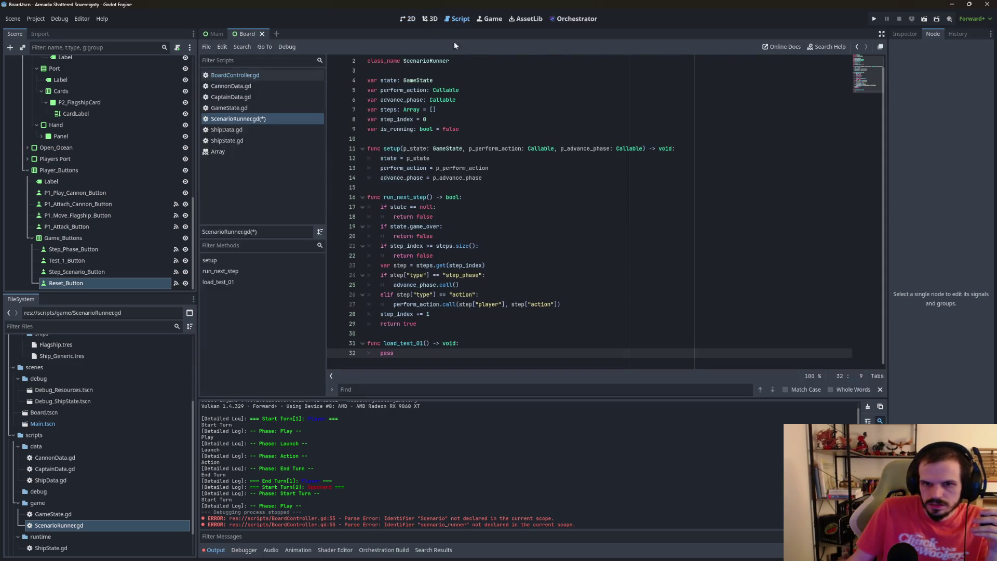
click(407, 19)
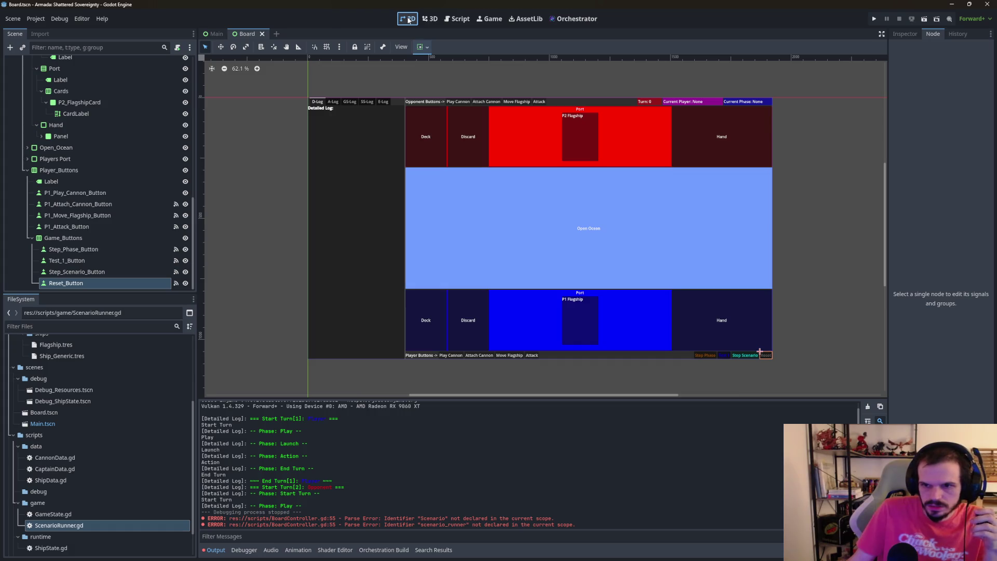
click(460, 21)
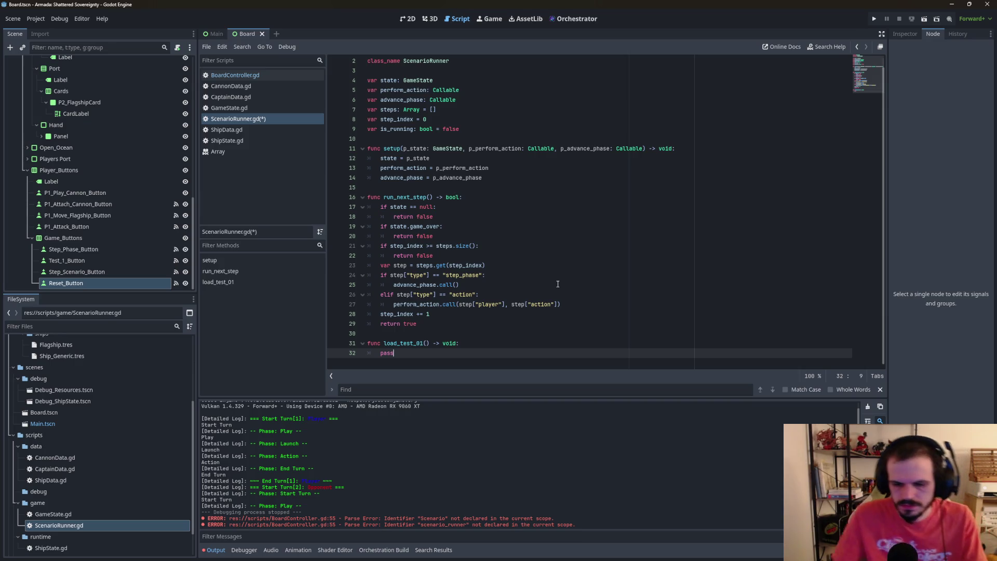
key(Return)
key(Return)
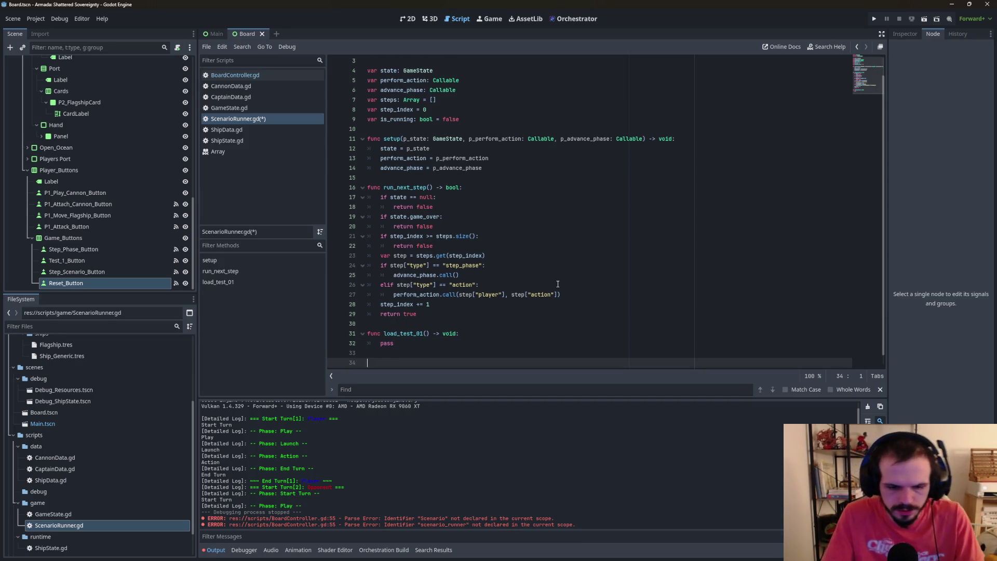
Replace the pass line in load_test_01 with a TODO comment on line 32.
text(s)
key(BackSpace)
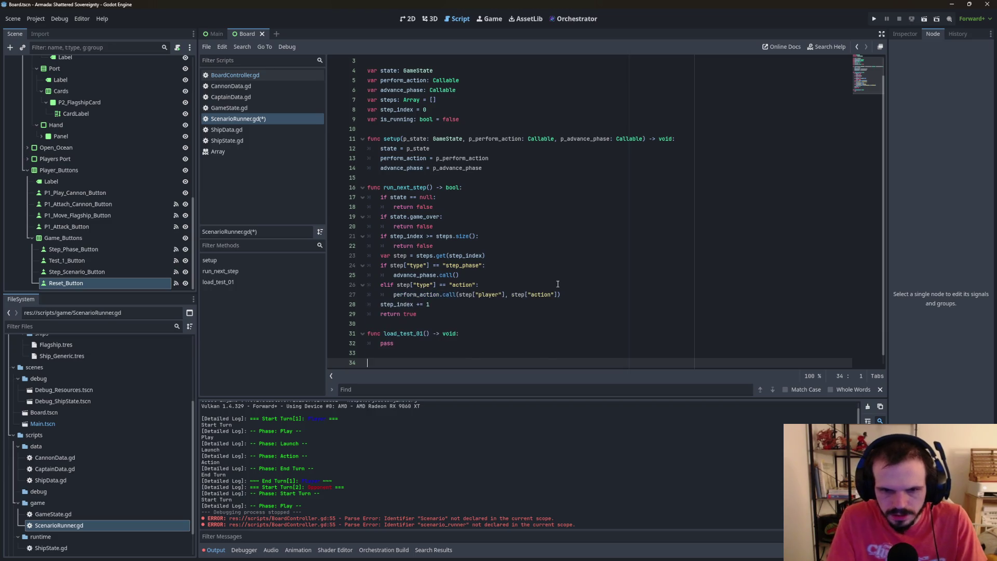
click(403, 343)
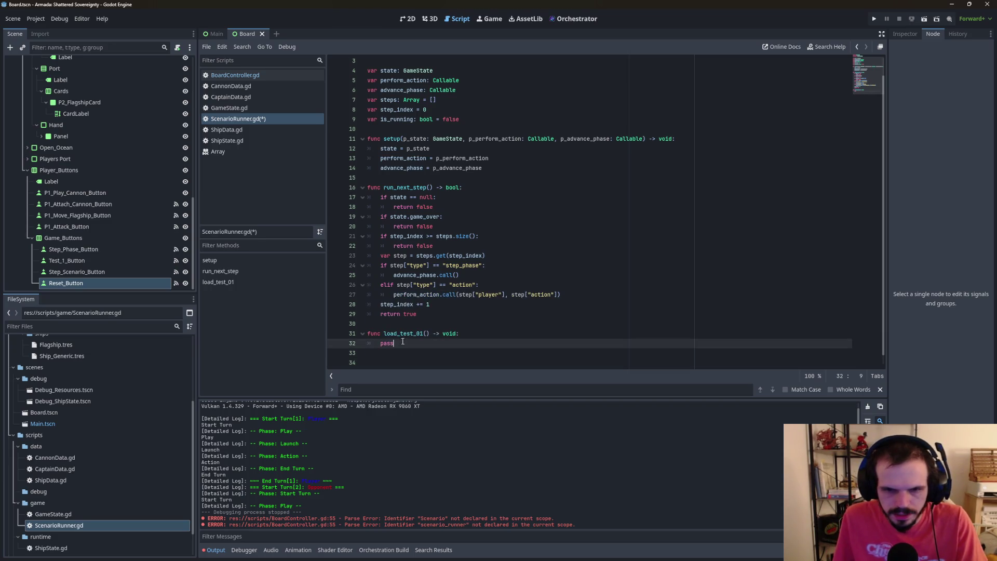
click(460, 334)
click(403, 343)
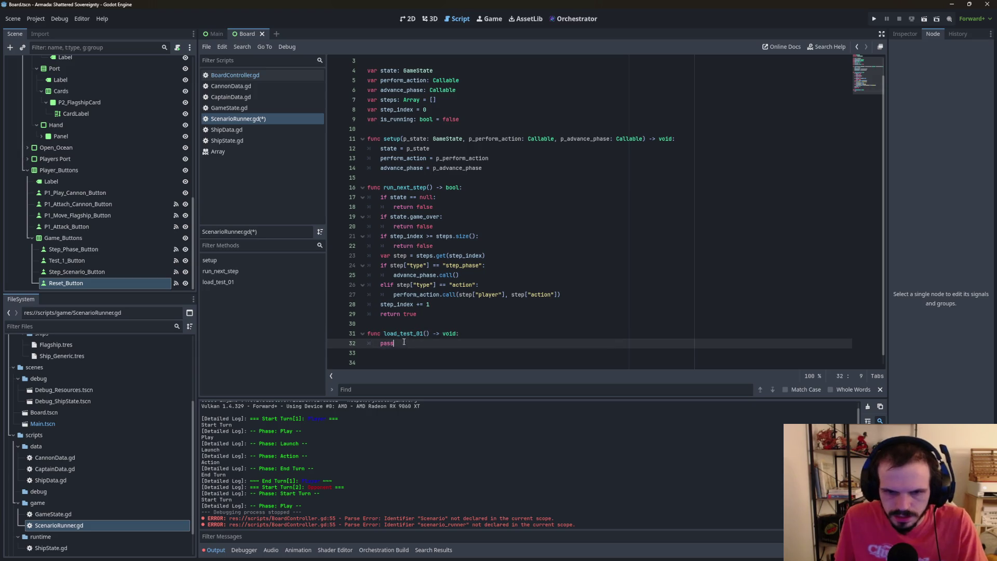
double_click(383, 342)
text(to)
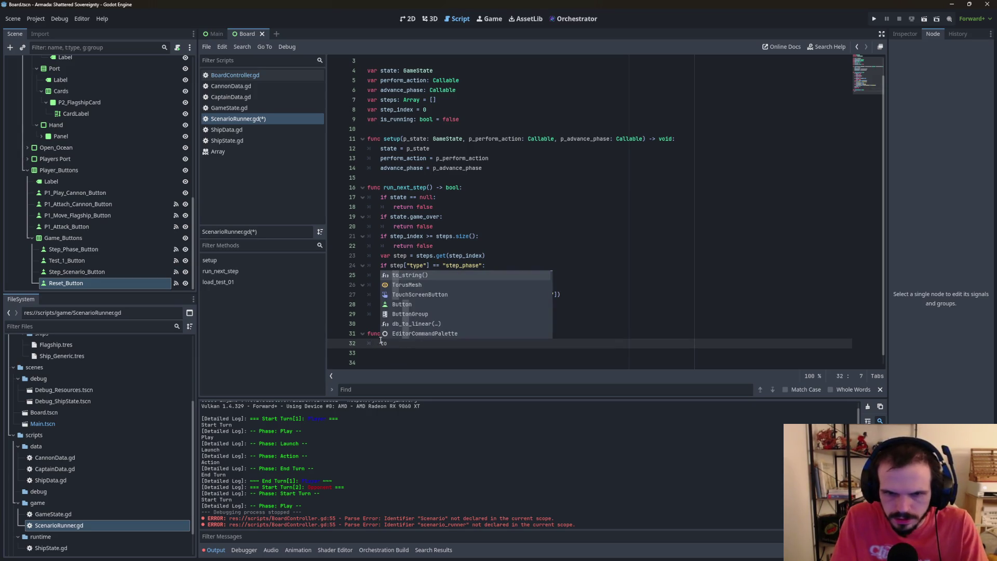
key(BackSpace)
key(BackSpace)
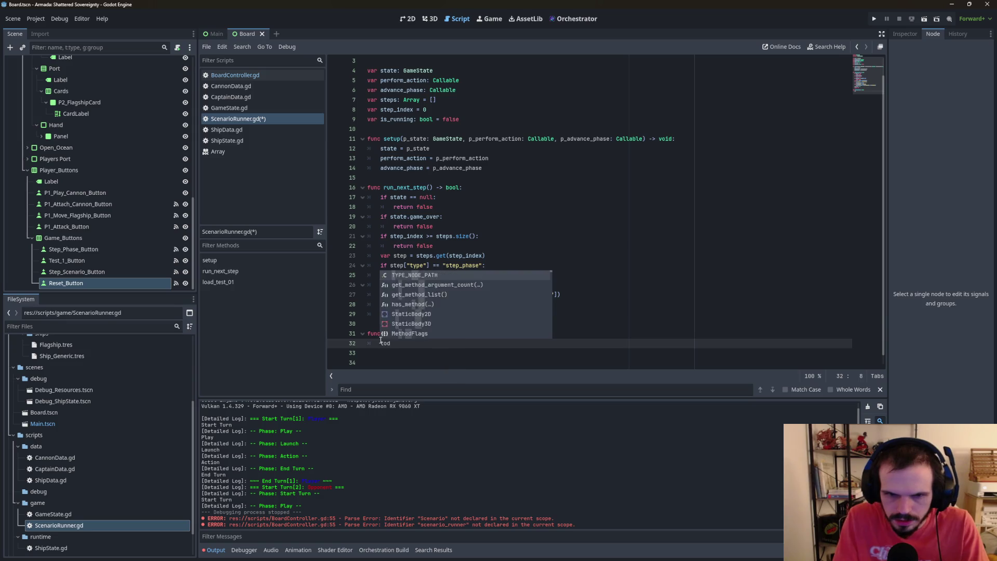
text(TODO)
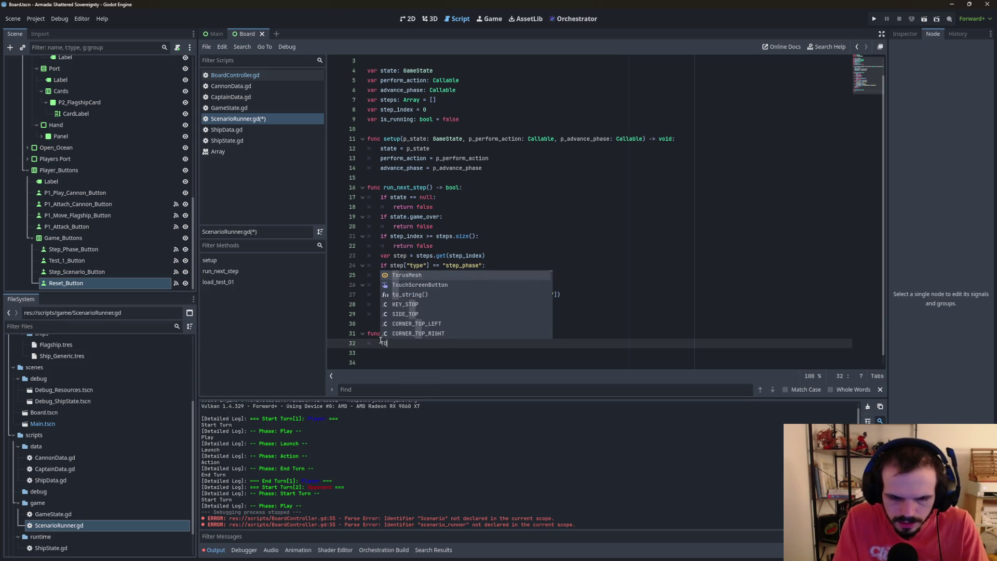
key(Return)
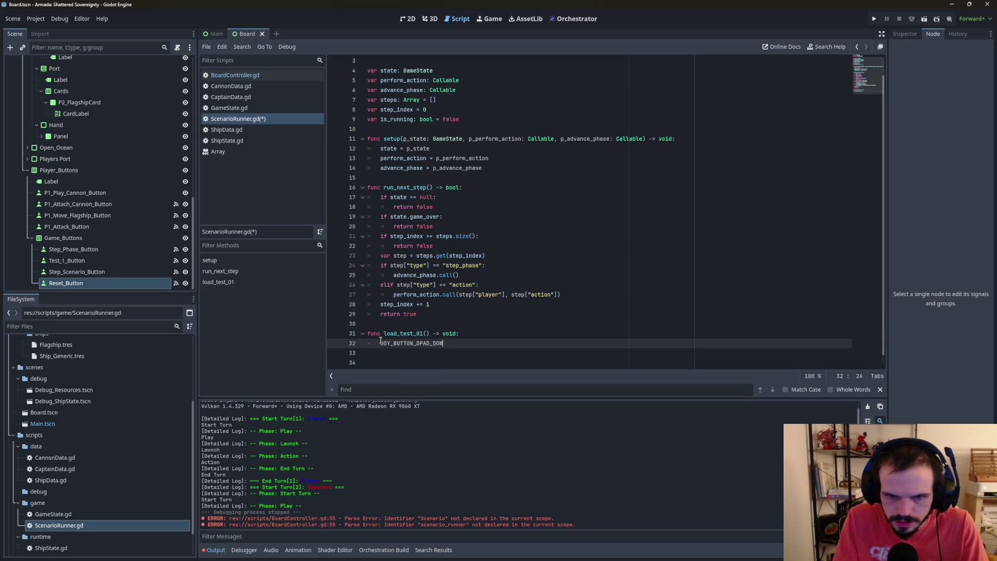
key(BackSpace)
key(BackSpace)
key(BackSpace)
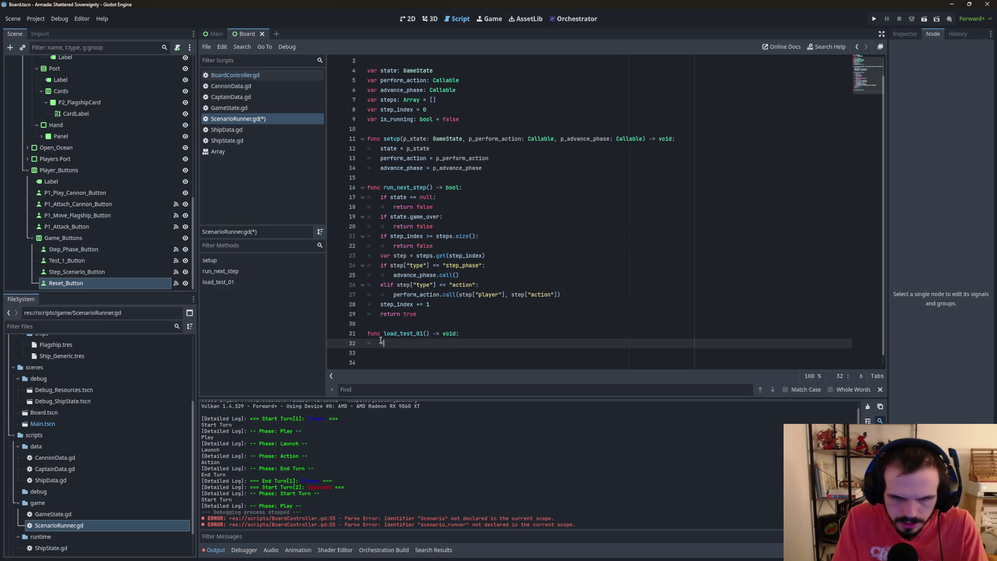
text(TODO)
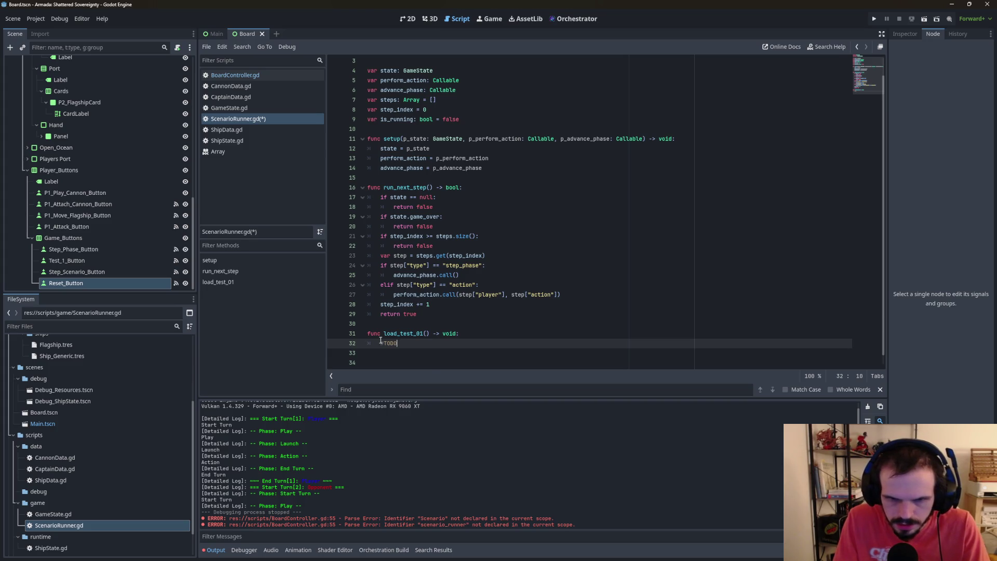
key(Return)
Add a lowercase pass line beneath the TODO comment in load_test_01.
text(Pass)
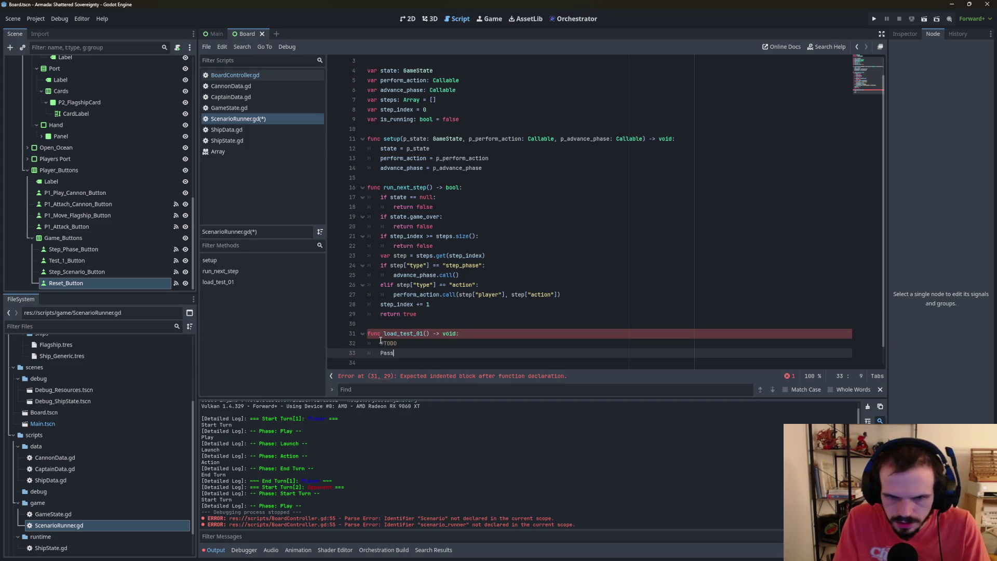
key(Escape)
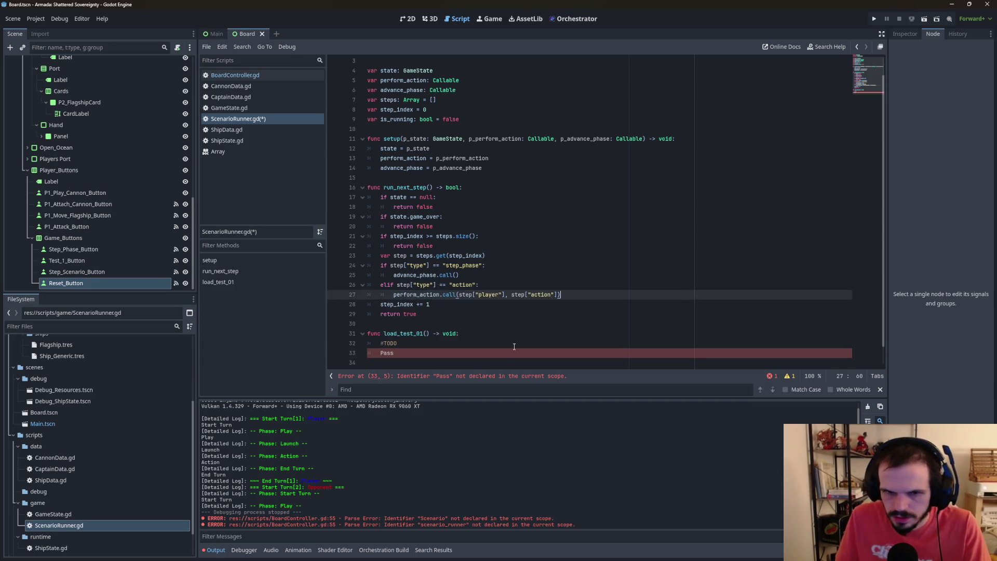
click(429, 345)
click(380, 354)
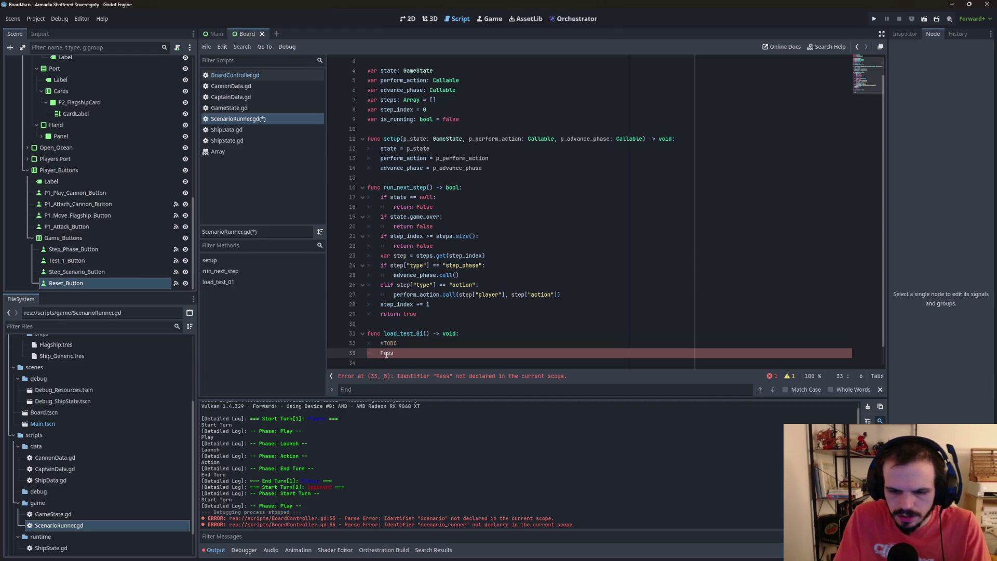
key(Delete)
text(p)
Fix the comment's capitalisation so it reads #TODO in capitals.
click(404, 345)
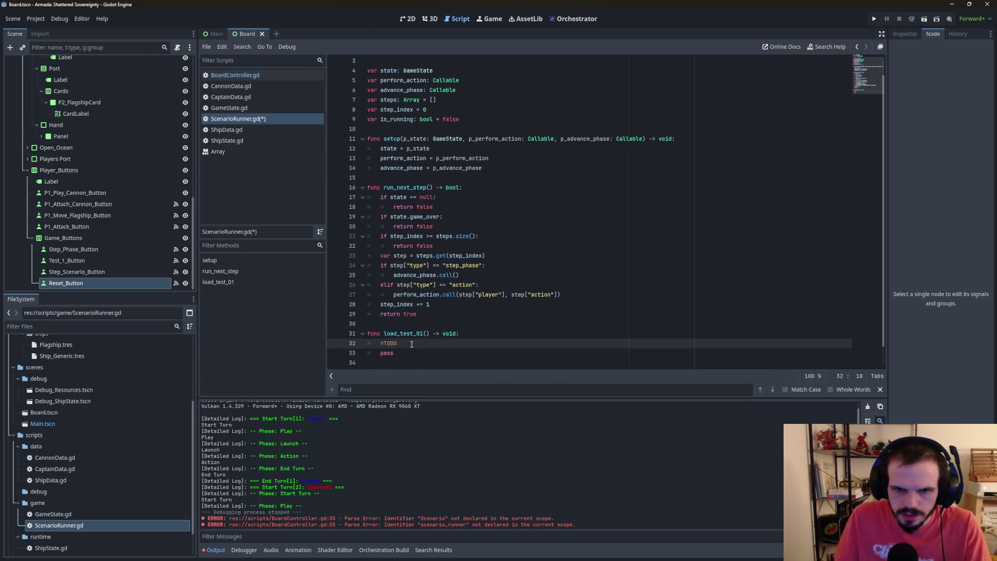
key(BackSpace)
key(BackSpace)
key(BackSpace)
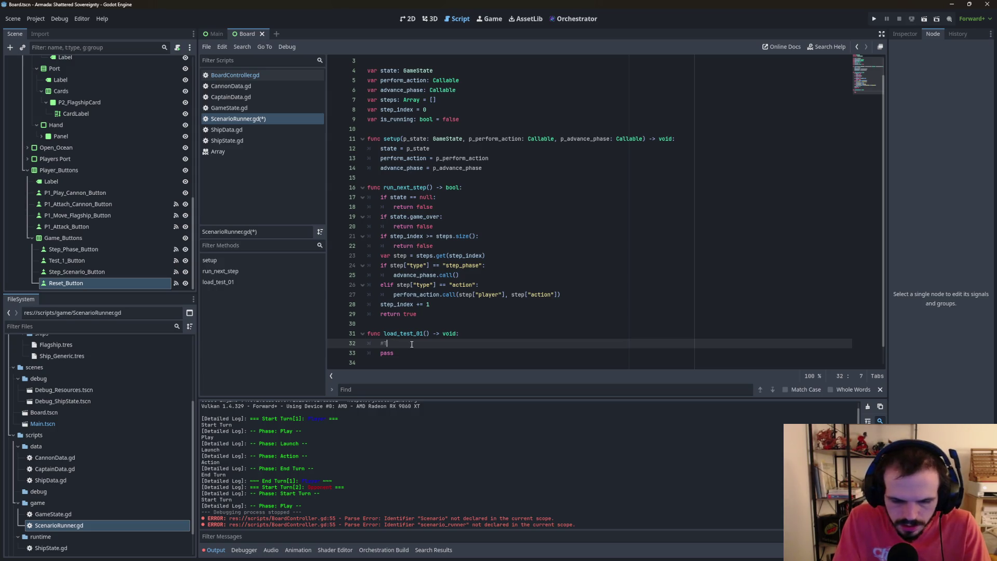
text(odo)
key(BackSpace)
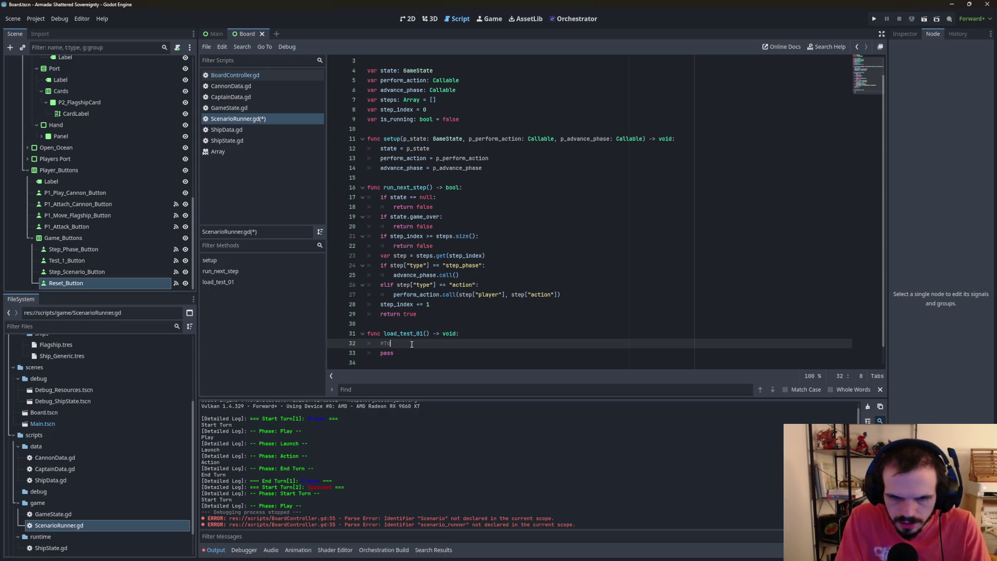
key(BackSpace)
text(ODO)
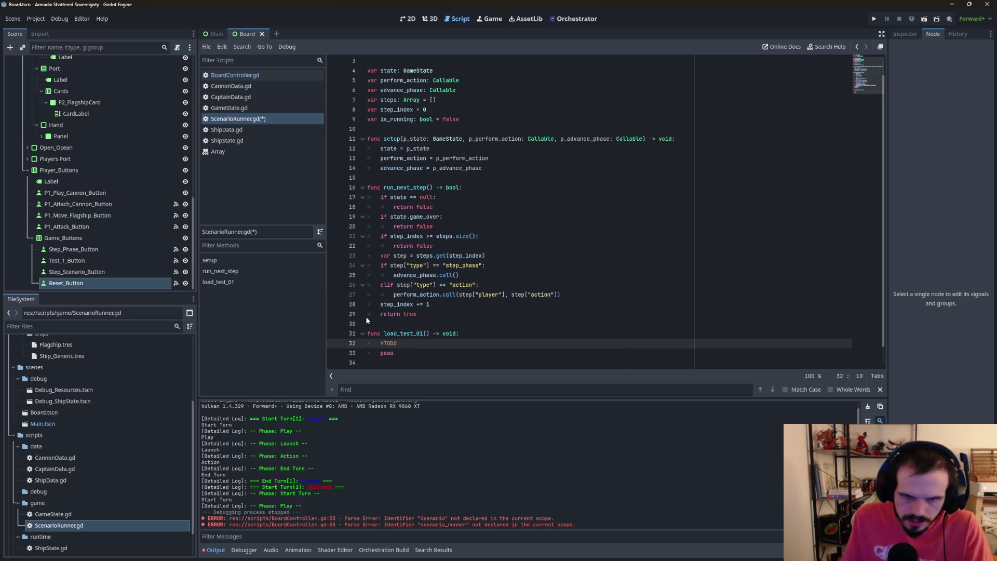
scroll(408, 346, down, 1)
click(393, 354)
Write func run_all() -> void: after a blank line, with TODO and pass as its body.
key(Return)
click(395, 344)
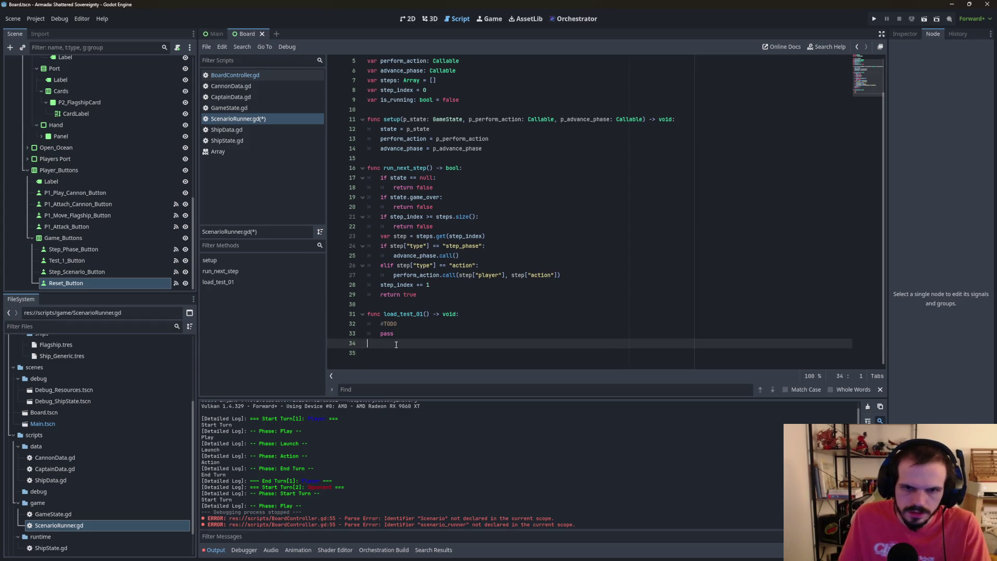
key(Return)
text(func )
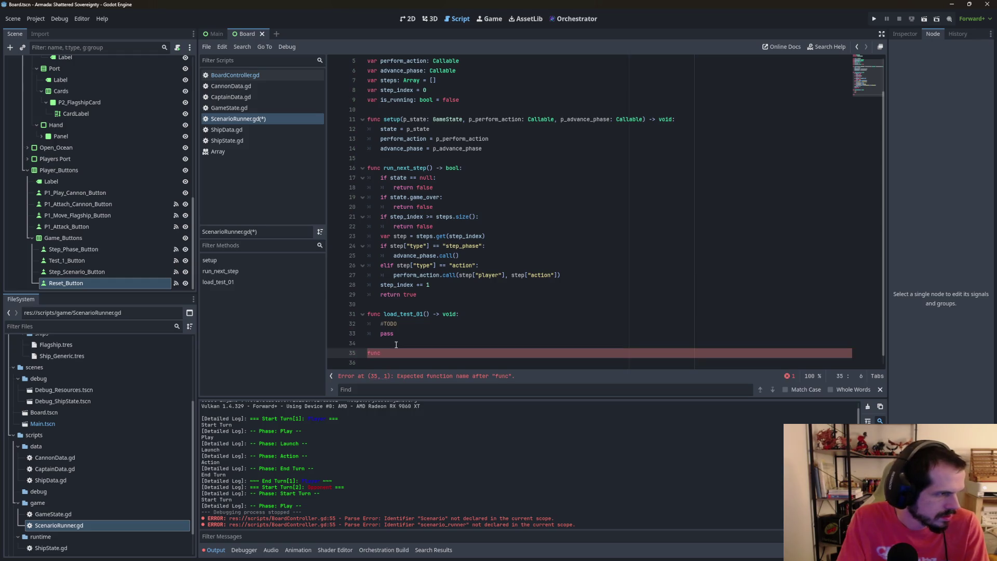
text(run_)
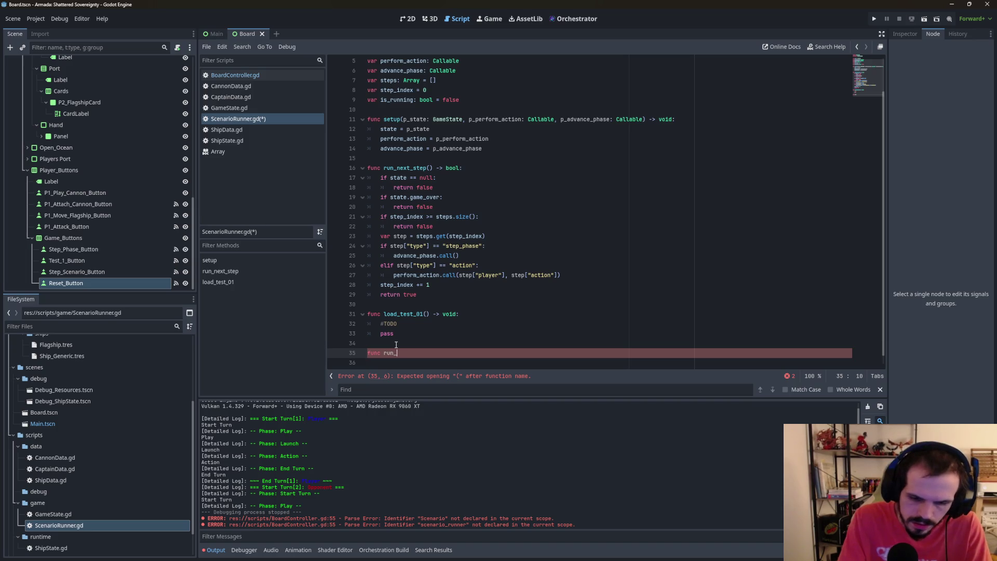
text(all() -)
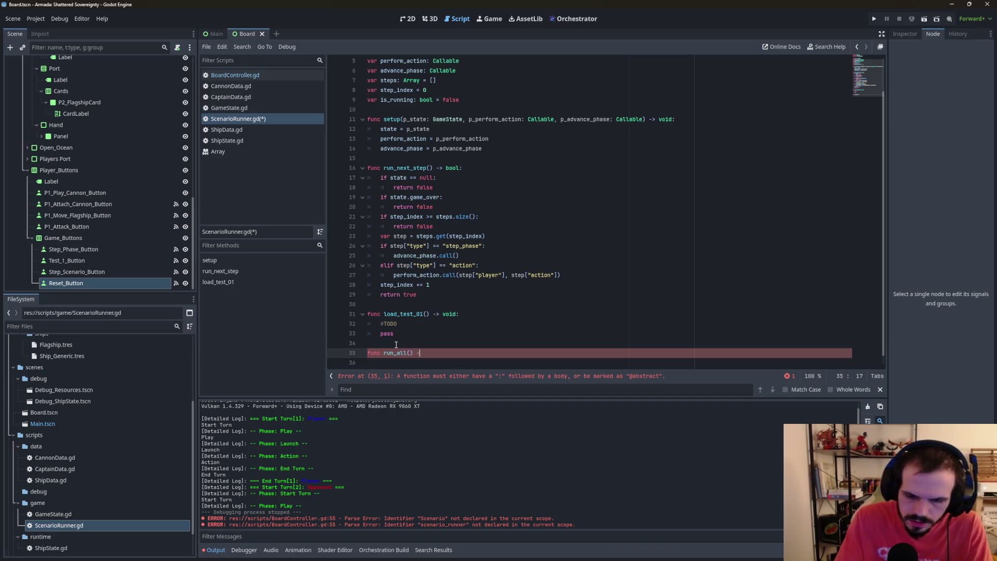
text(> void)
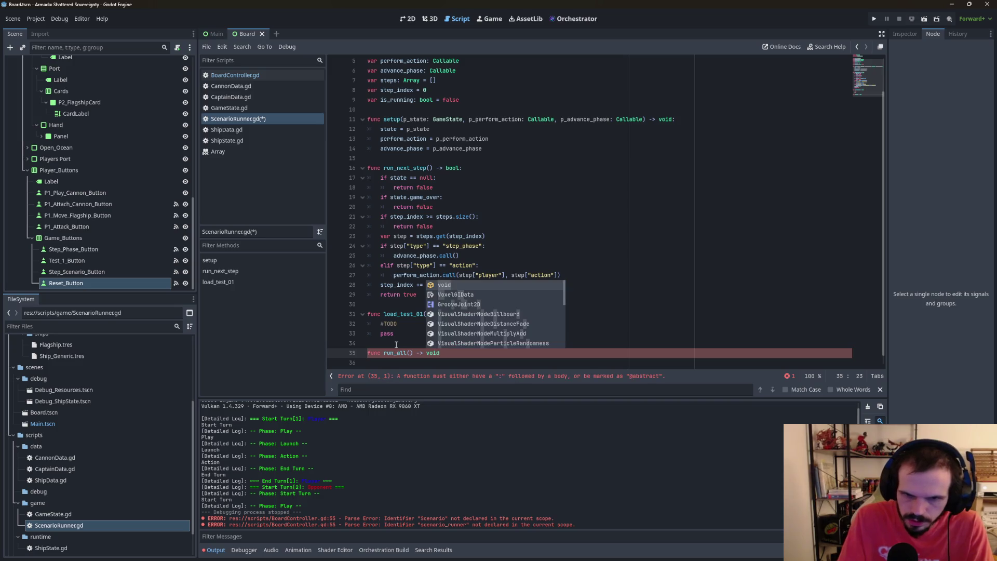
text(:)
key(Return)
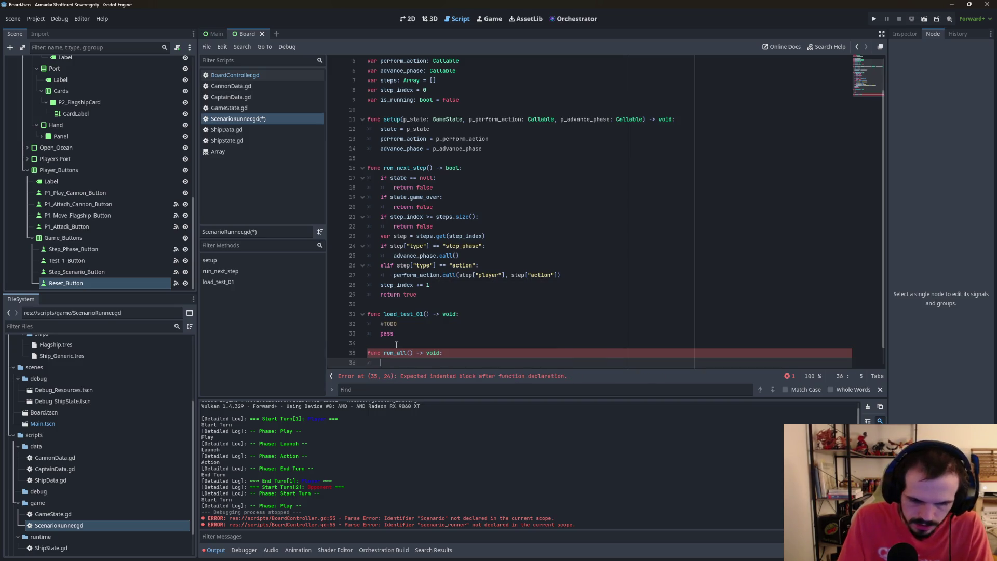
text(#TODO)
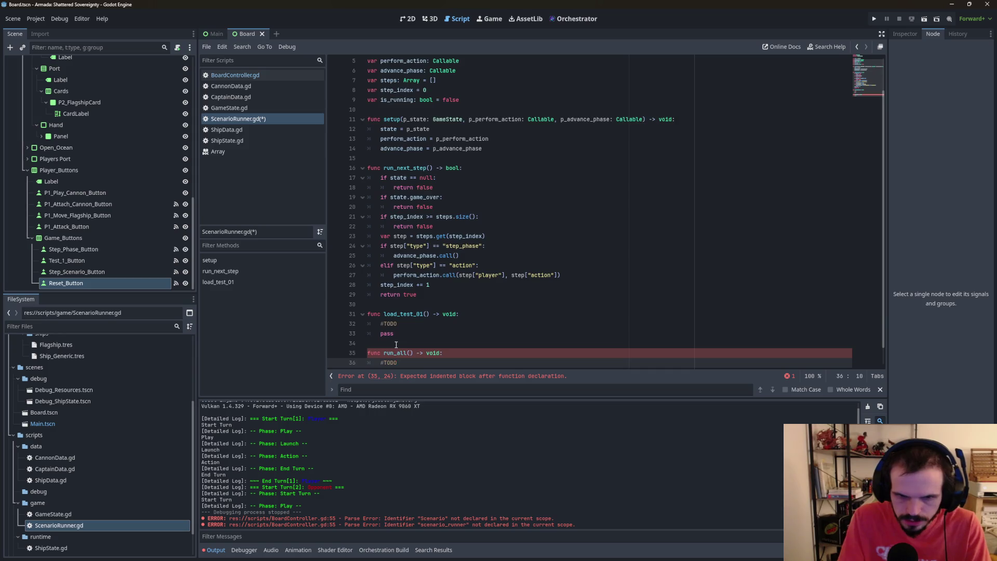
key(Return)
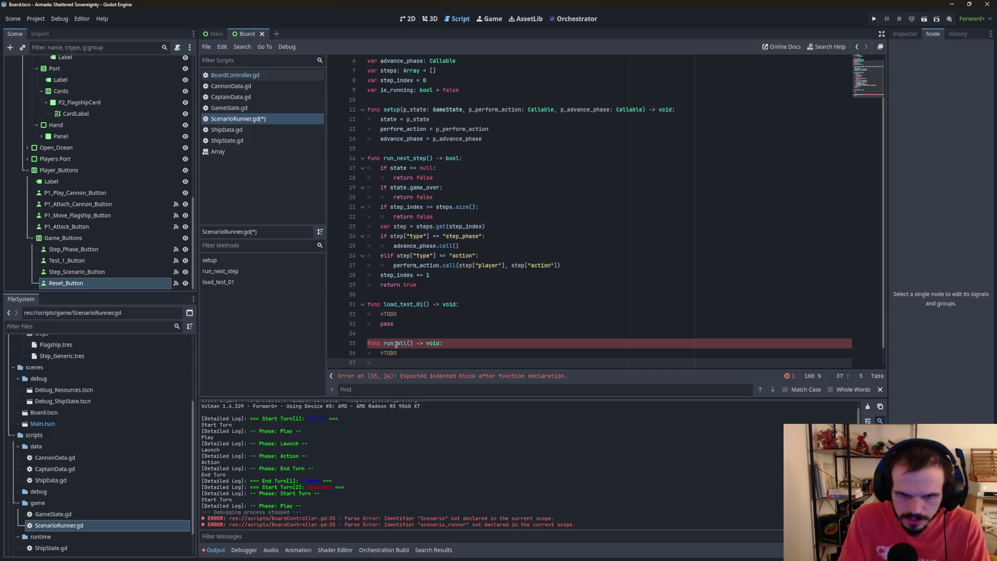
text(pass)
key(Return)
key(Return)
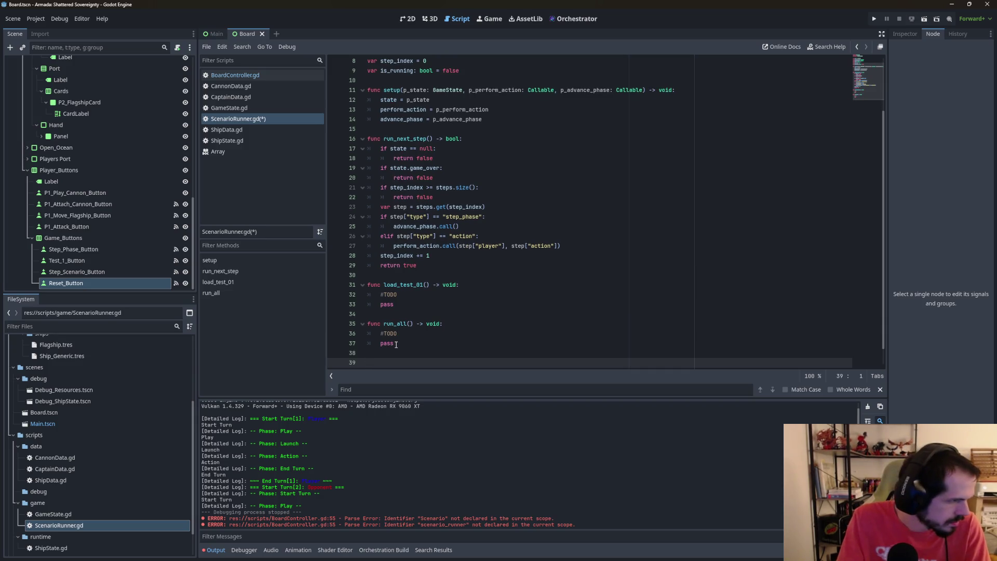
Write func reset() -> void: with #TODO and pass as its indented body.
text(func )
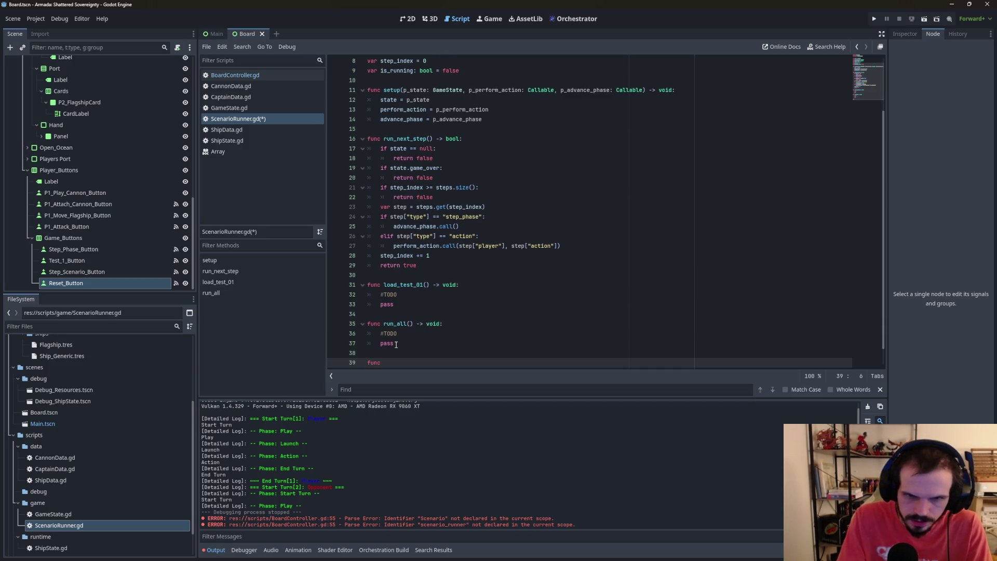
text(reset)
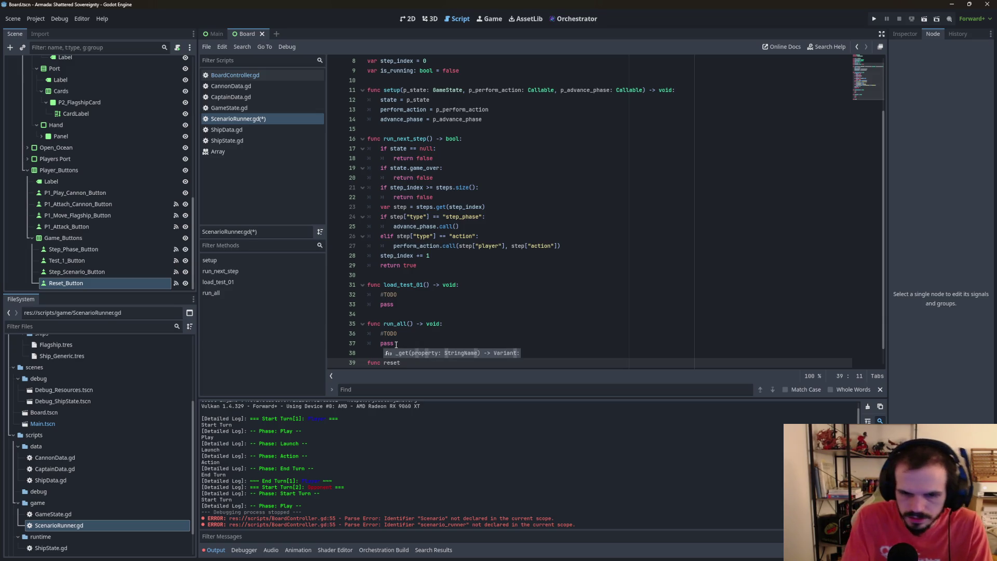
text(() -)
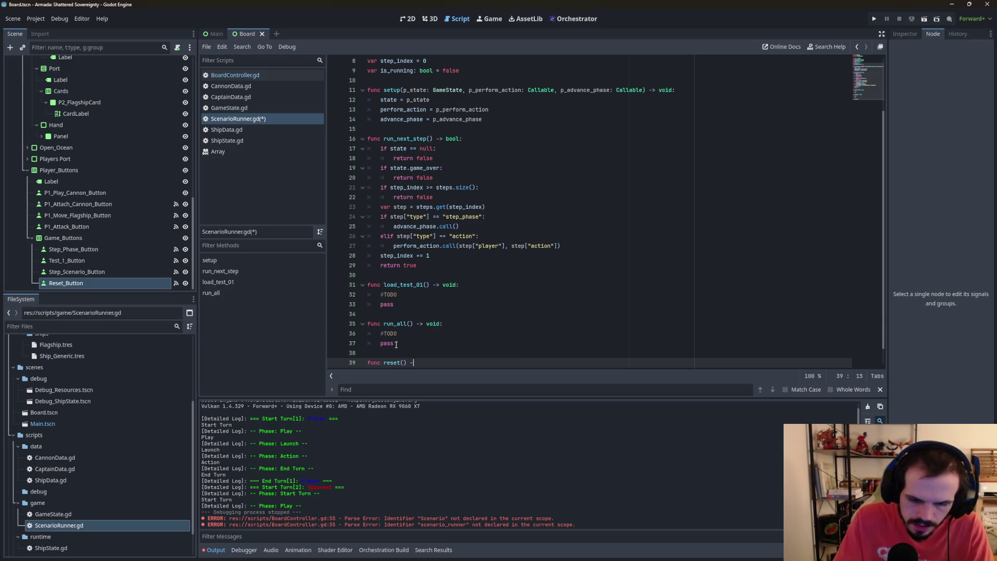
text(> void)
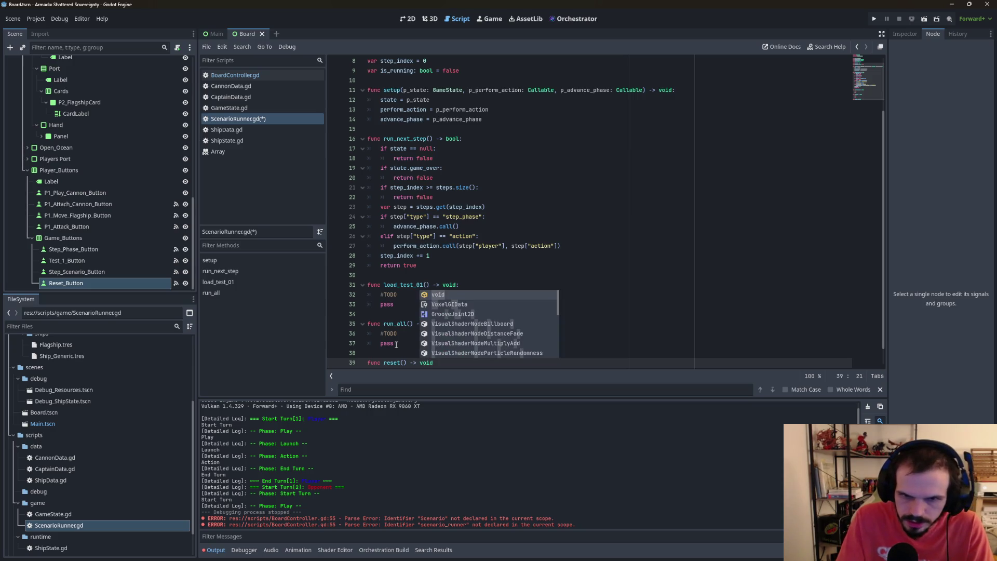
text(:)
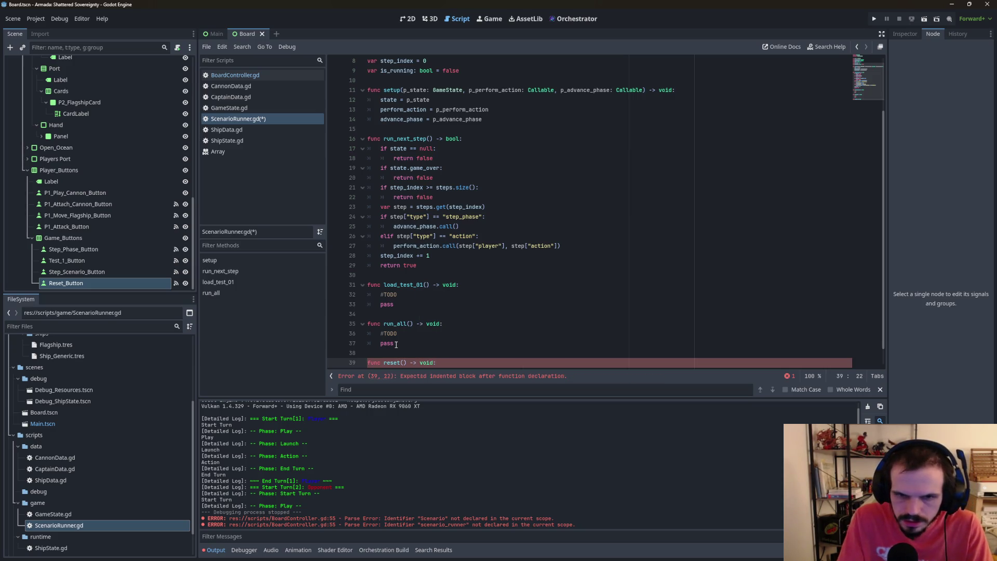
key(Return)
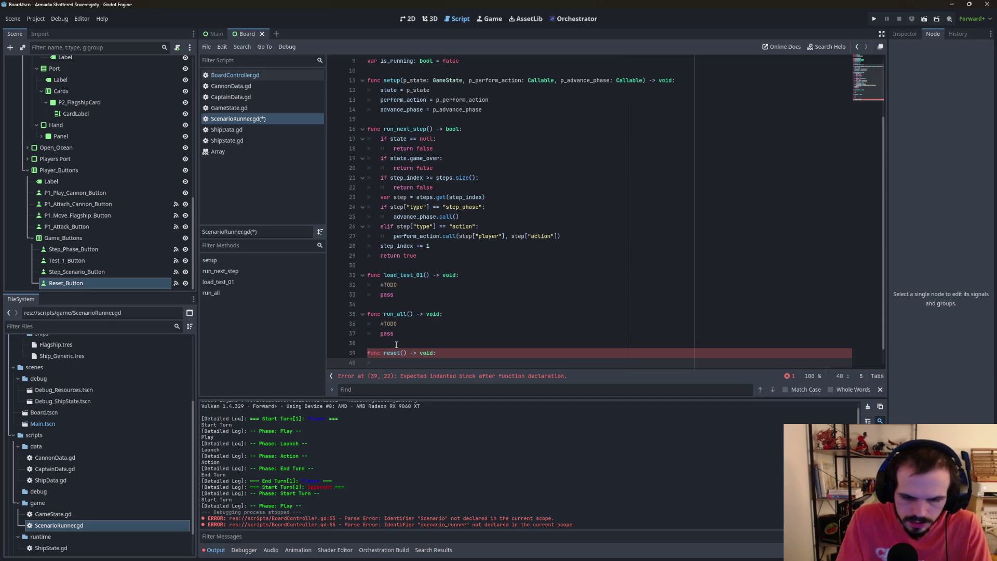
text(#TODO)
key(Return)
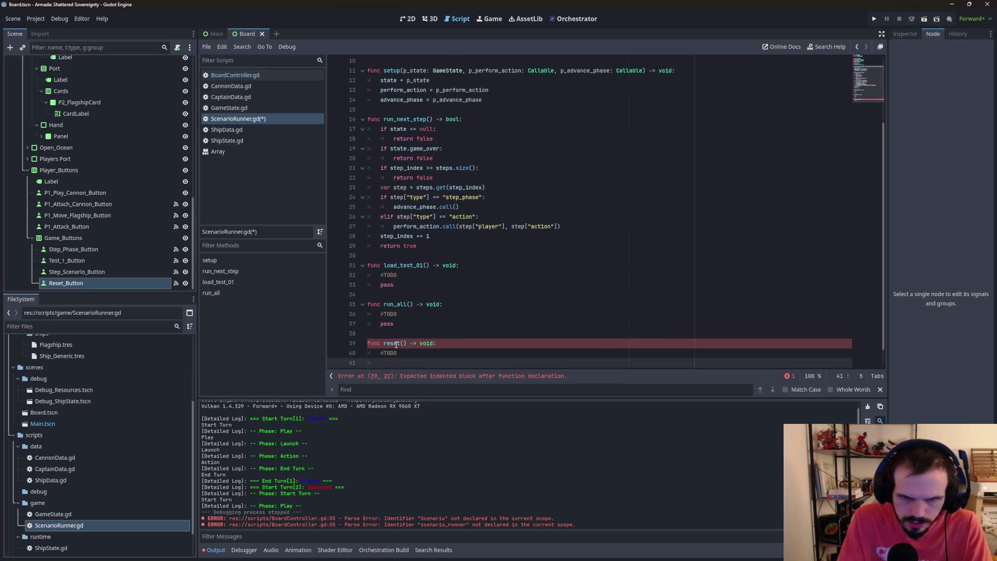
text(pass)
key(Return)
Check the Debugger panel, then return to the Output log.
click(601, 237)
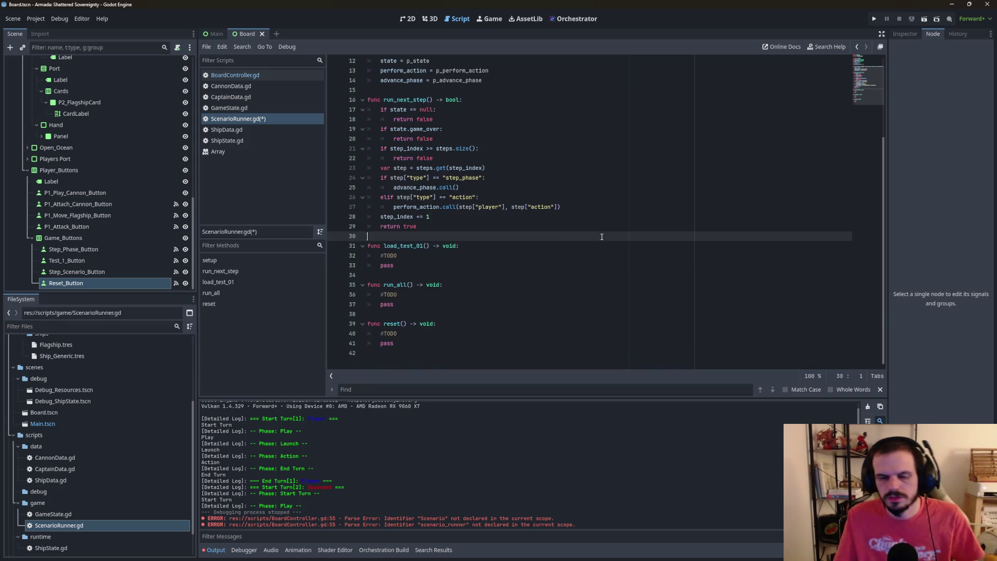
scroll(571, 228, up, 4)
scroll(520, 259, down, 4)
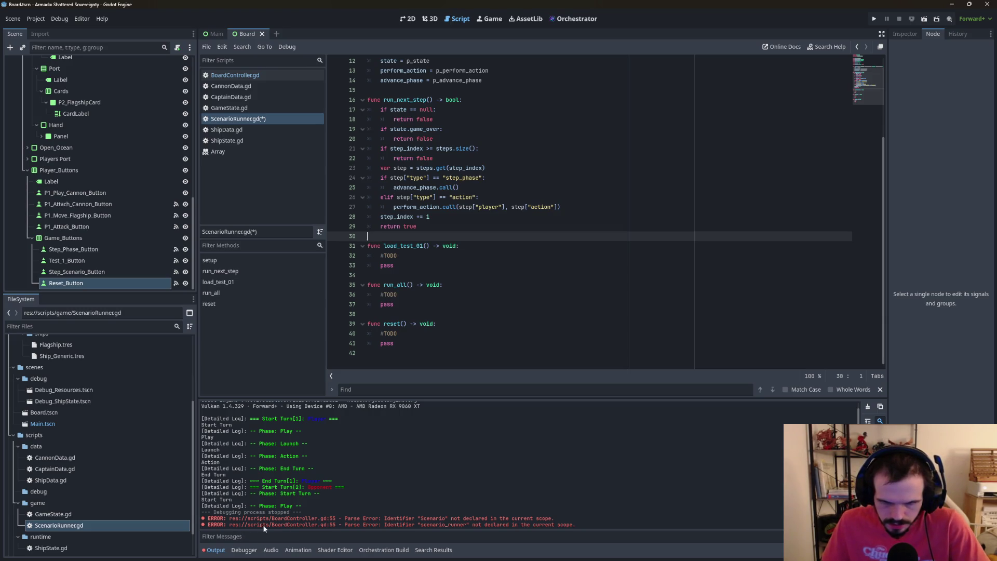
click(244, 550)
click(215, 549)
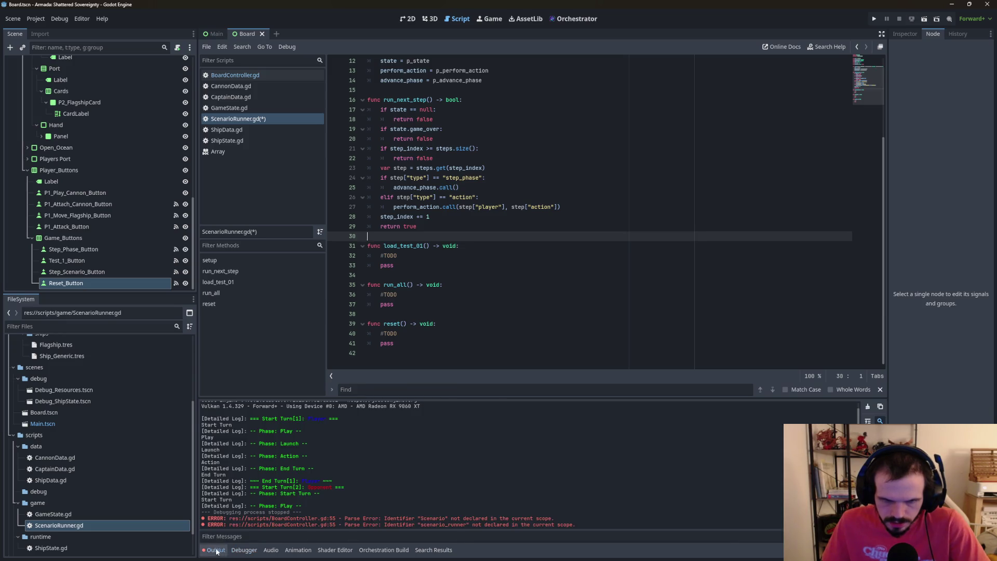